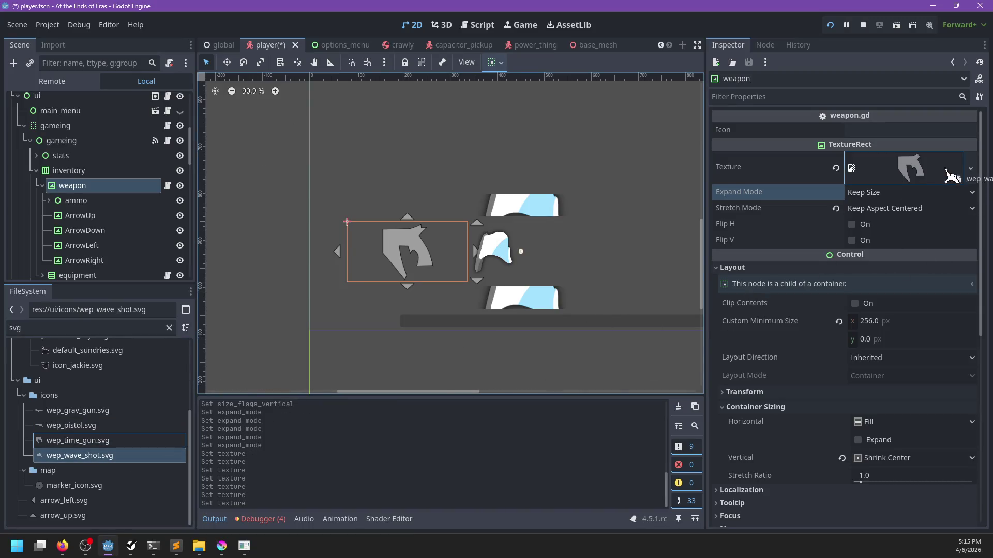
Save player.tscn and launch the project so the game boots
{"action": "key", "text": "ctrl+s"}
{"action": "scroll", "coordinate": [628, 350], "scroll_direction": "down", "scroll_amount": 3}
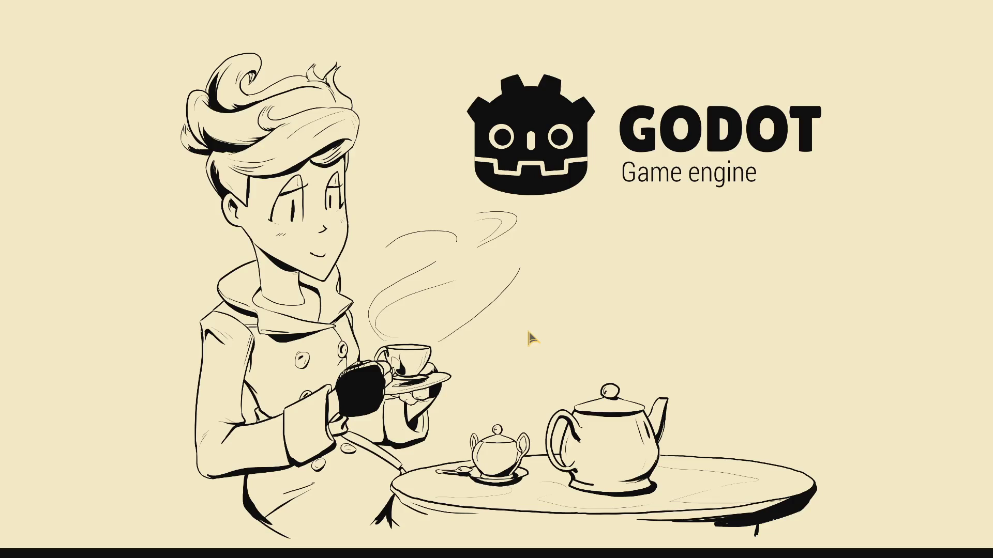
Start a game and run player.rapid_start in the debug console to get every weapon and the Hover Scooter
{"action": "key", "text": "Return"}
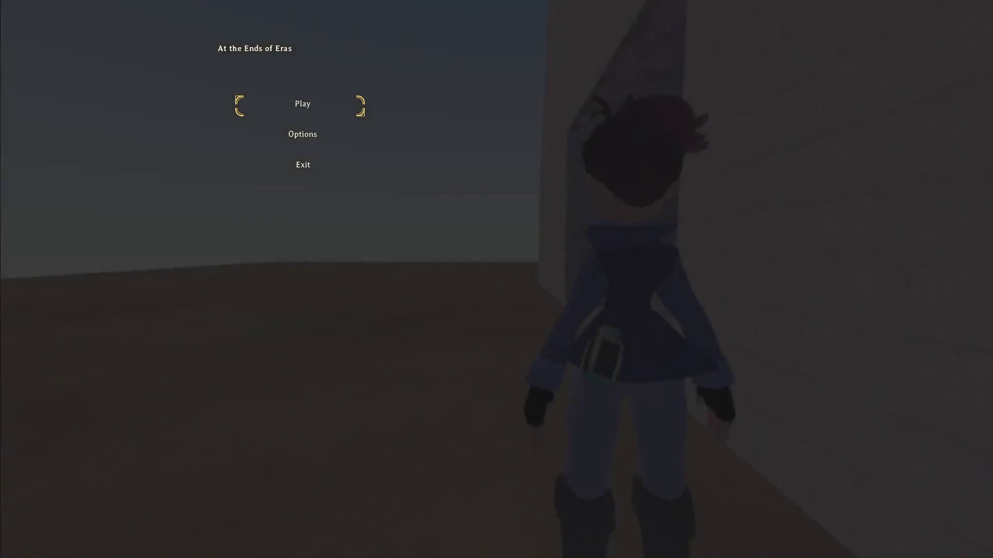
{"action": "key", "text": "w"}
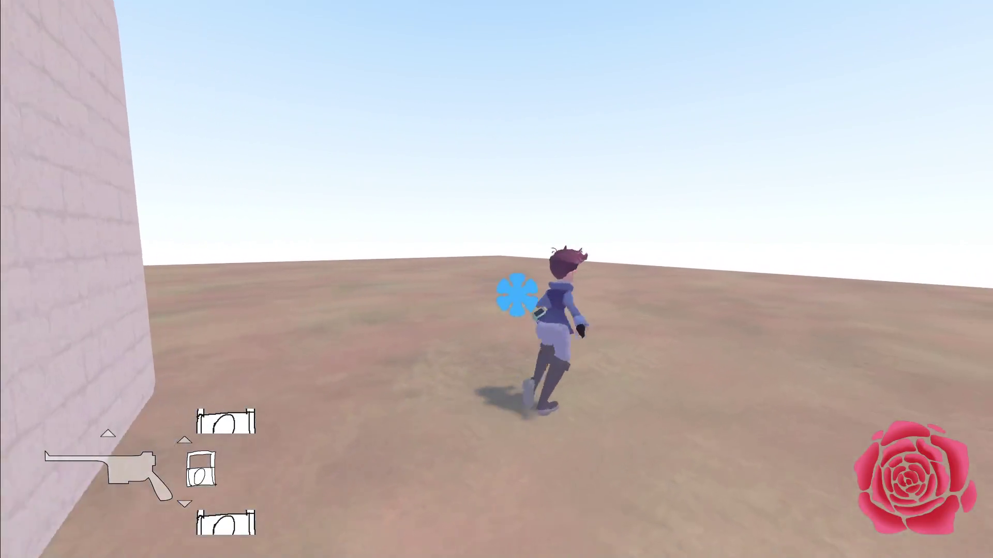
{"action": "key", "text": "grave"}
{"action": "type", "text": "player.rapid_start"}
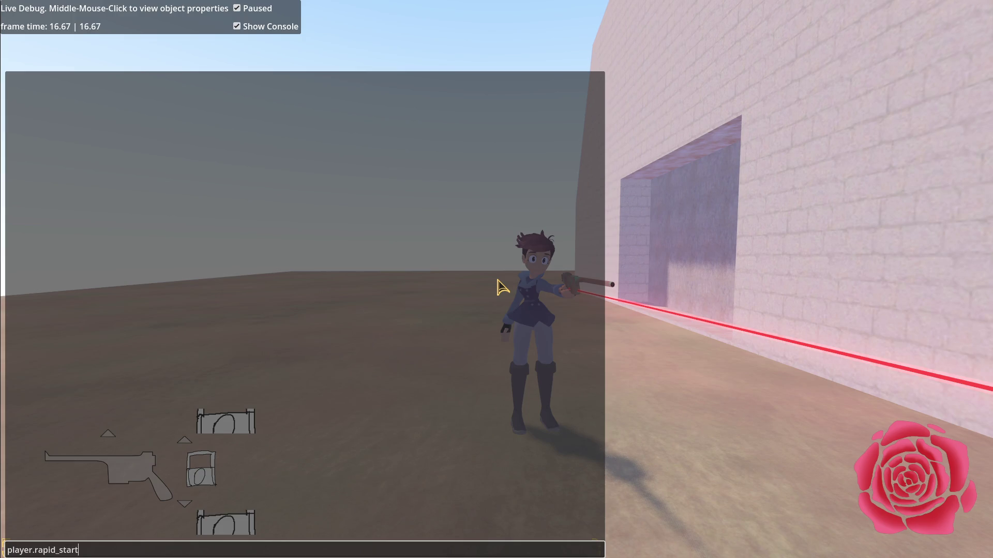
{"action": "key", "text": "Return"}
{"action": "key", "text": "grave"}
Run across the field while cycling weapons to the Gravity Cannon, then the Time Distorter
{"action": "key", "text": "w"}
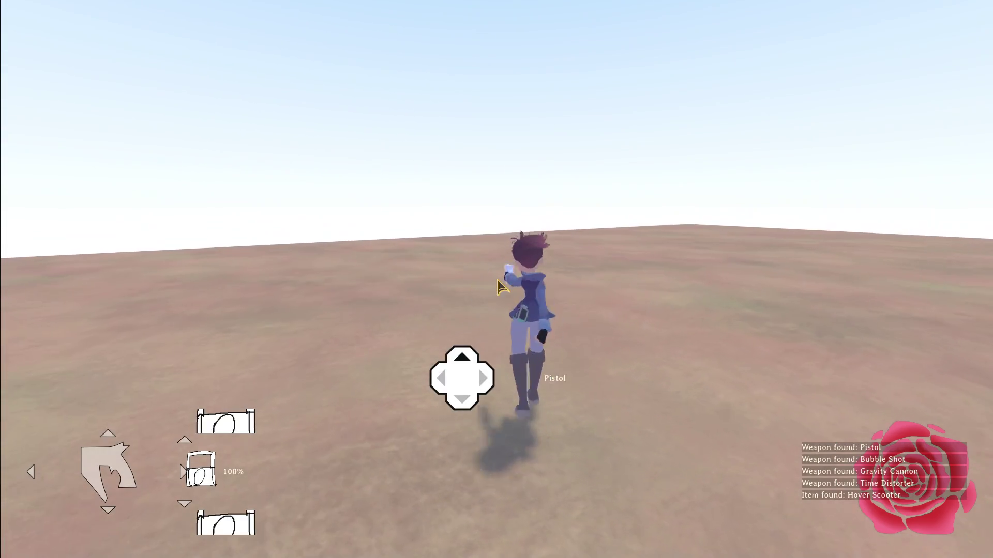
{"action": "scroll", "coordinate": [500, 287], "scroll_direction": "down", "scroll_amount": 1}
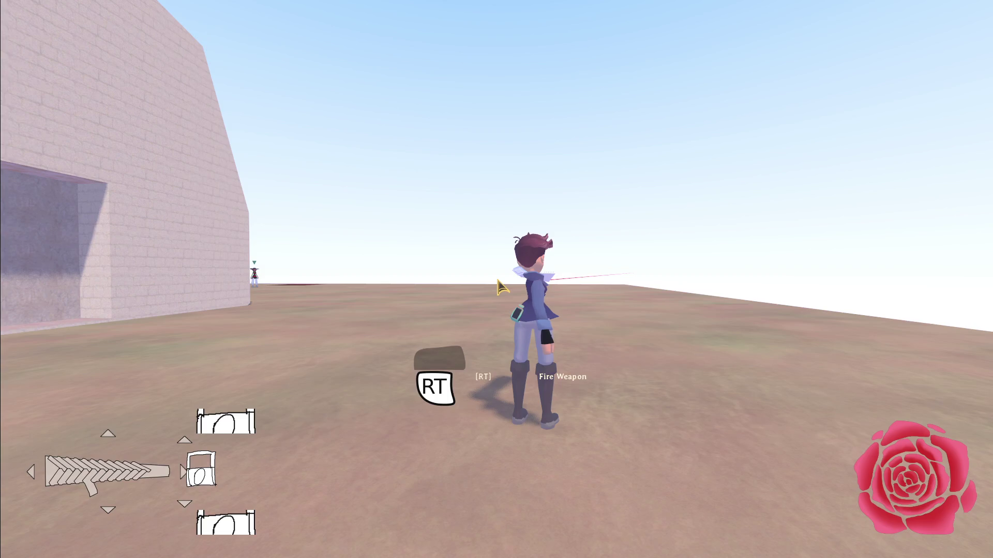
{"action": "key", "text": "w"}
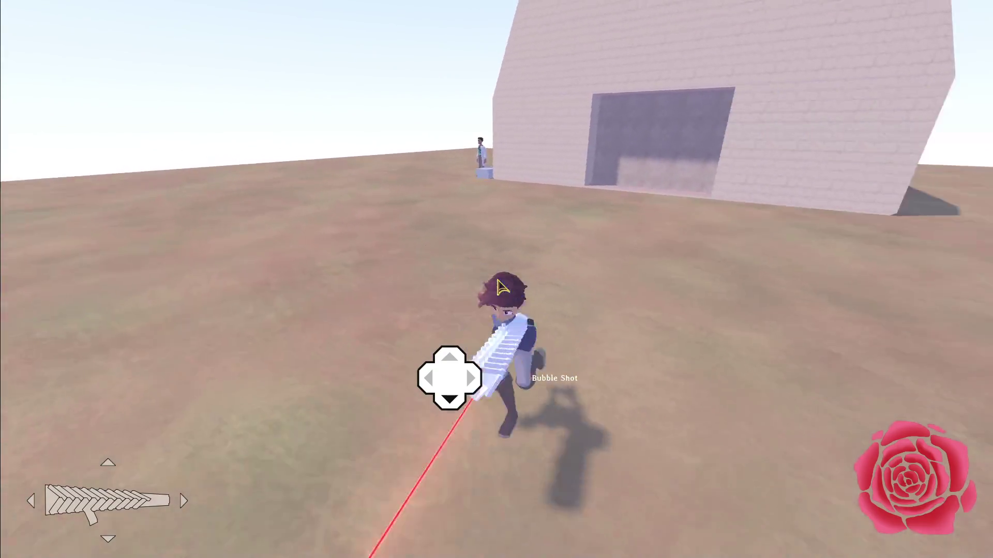
{"action": "key", "text": "Escape"}
{"action": "key", "text": "Escape"}
{"action": "key", "text": "Left"}
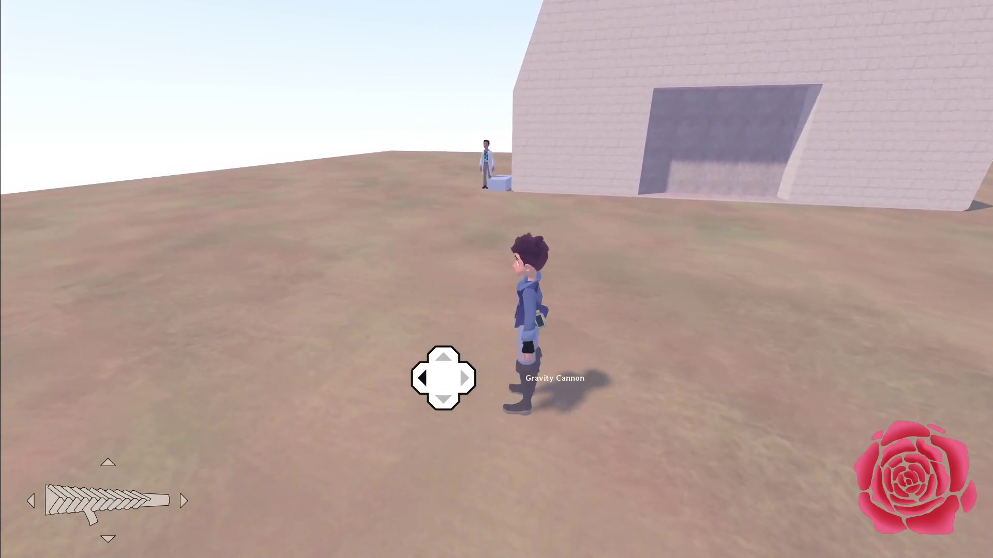
{"action": "key", "text": "w"}
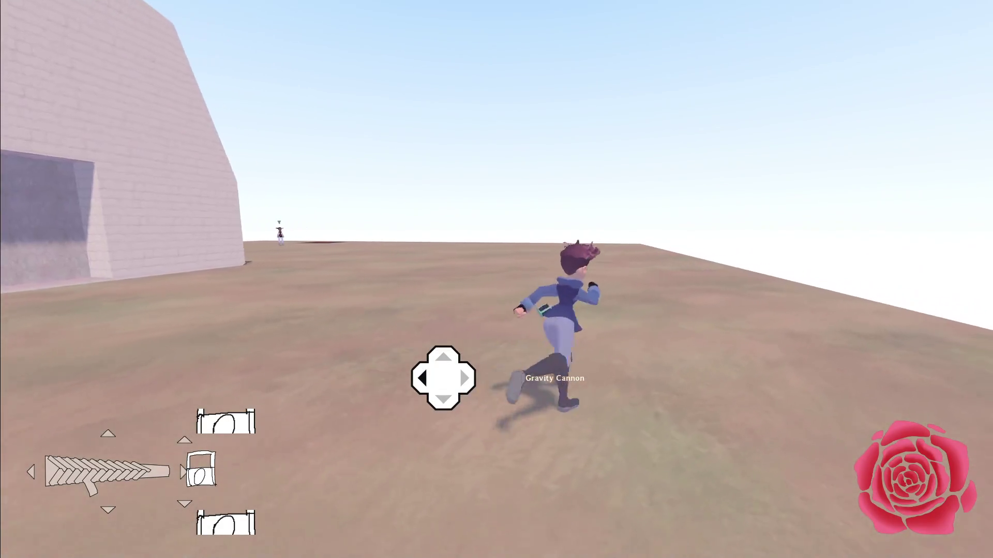
{"action": "key", "text": "Right"}
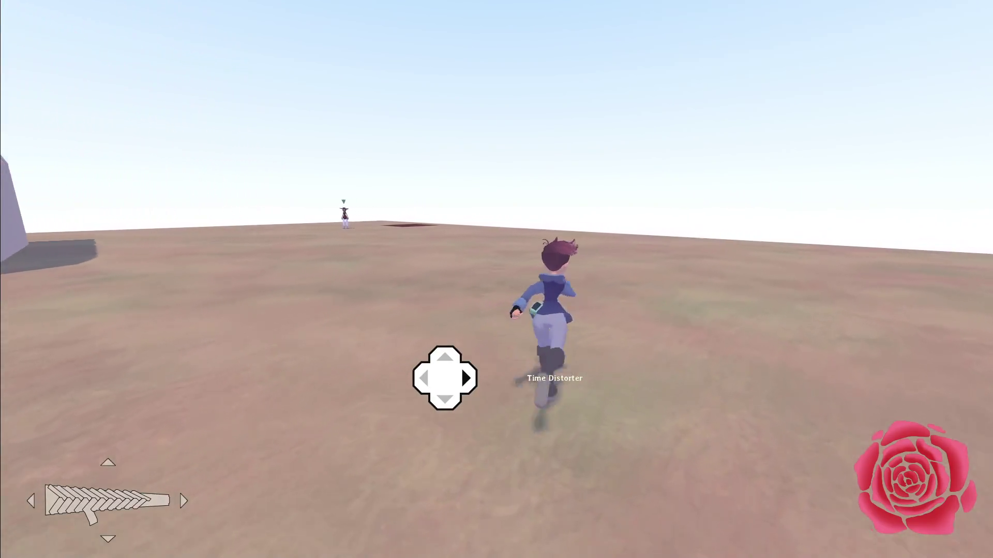
Slide, flip and run around the building, bringing up the item card selector along the way
{"action": "key", "text": "s"}
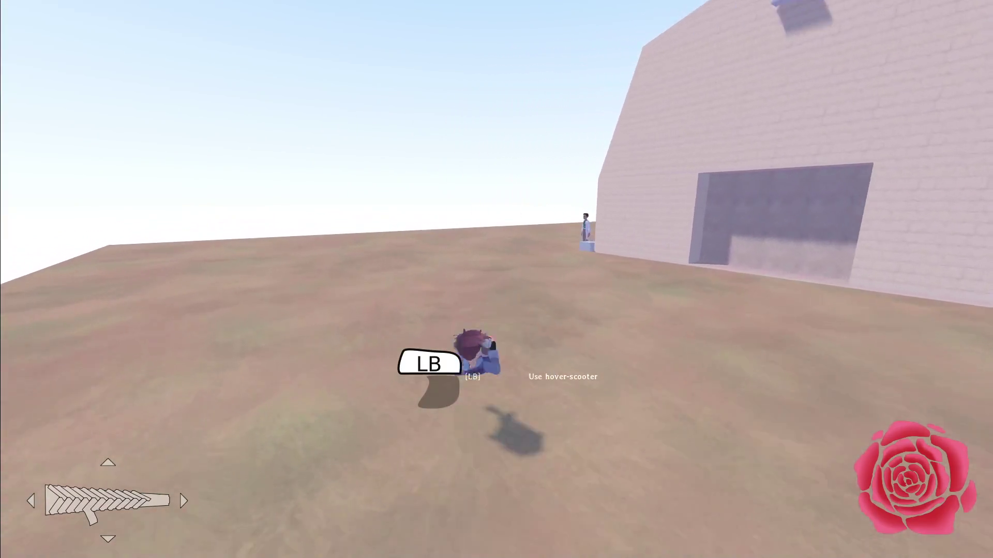
{"action": "key", "text": "w"}
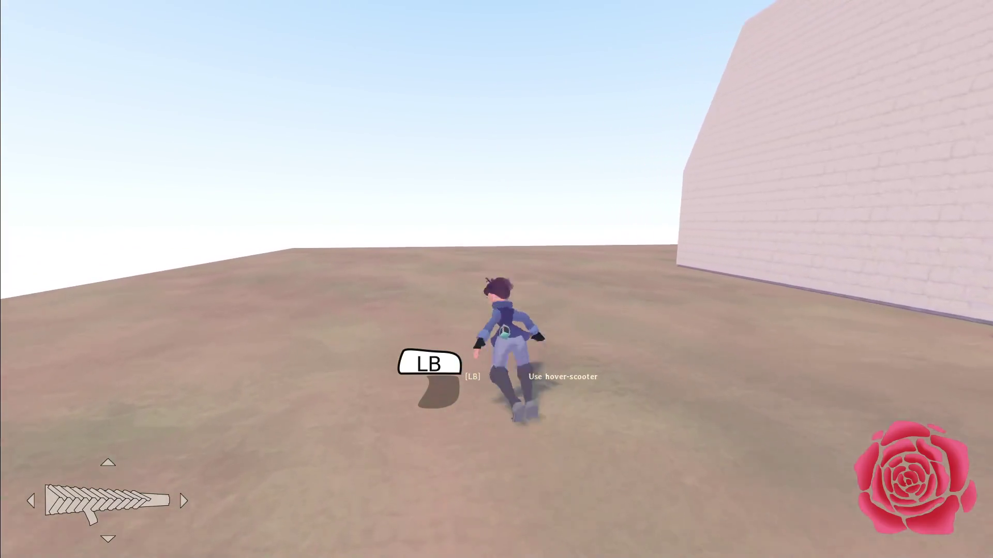
{"action": "key", "text": "space"}
{"action": "key", "text": "space"}
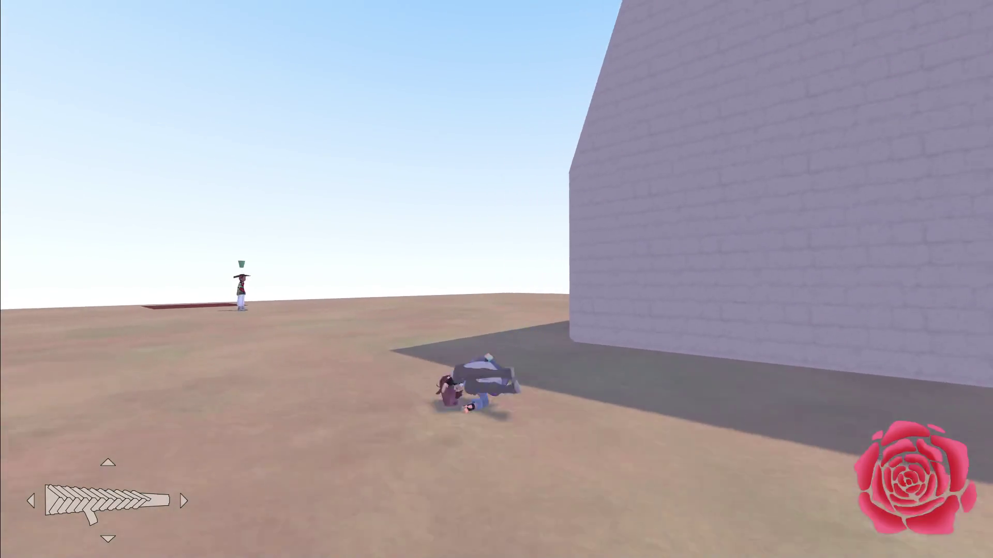
{"action": "key", "text": "d"}
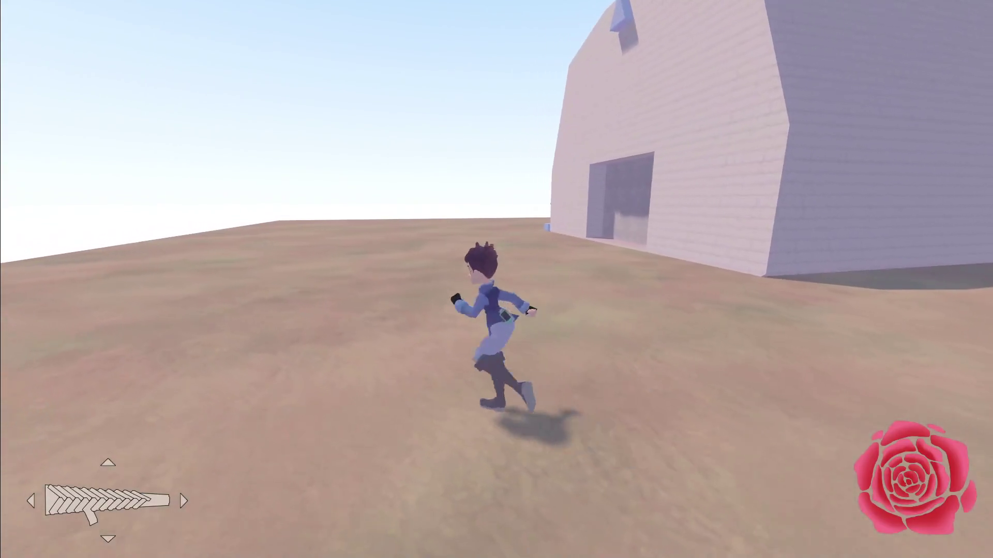
{"action": "key", "text": "w"}
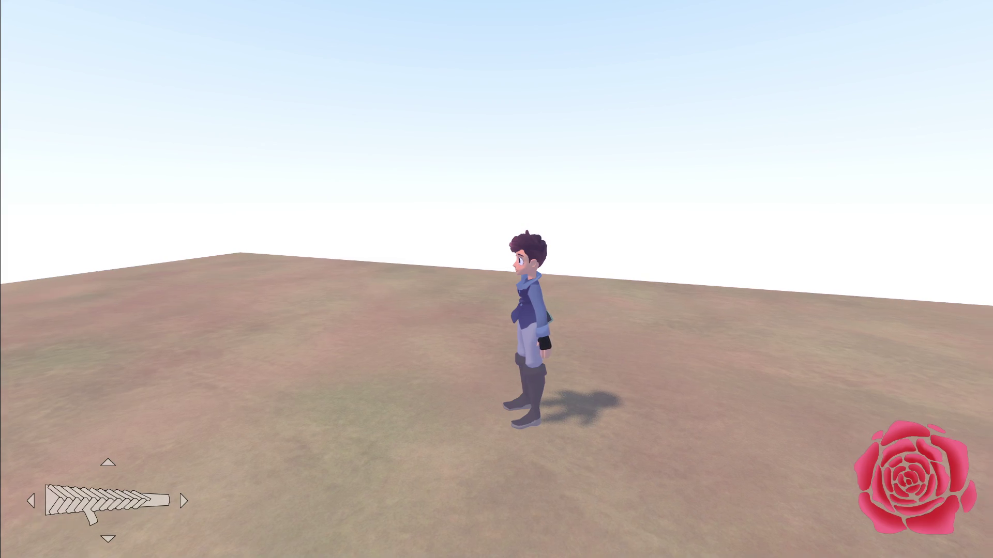
{"action": "key", "text": "w"}
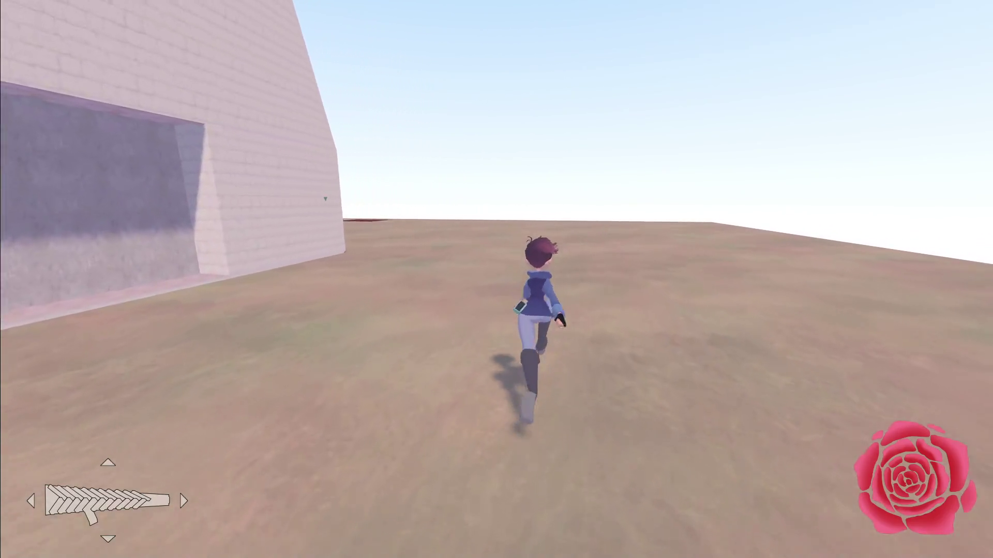
{"action": "key", "text": "e"}
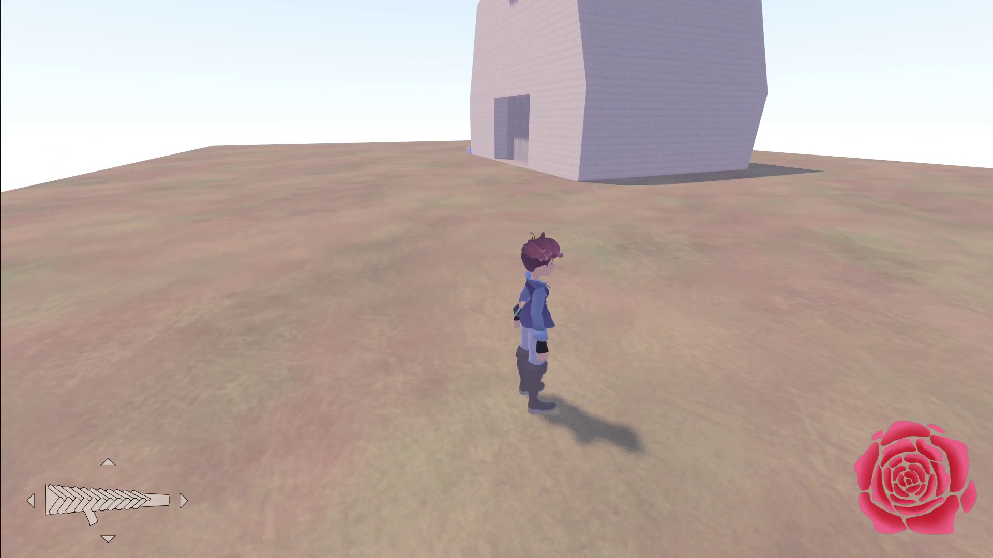
{"action": "key", "text": "a"}
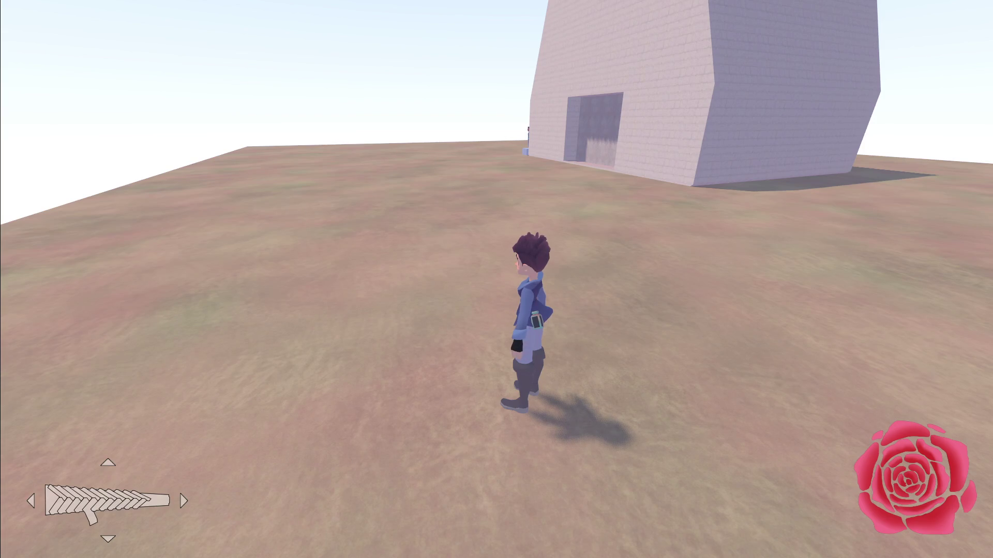
{"action": "key", "text": "w"}
{"action": "key", "text": "e"}
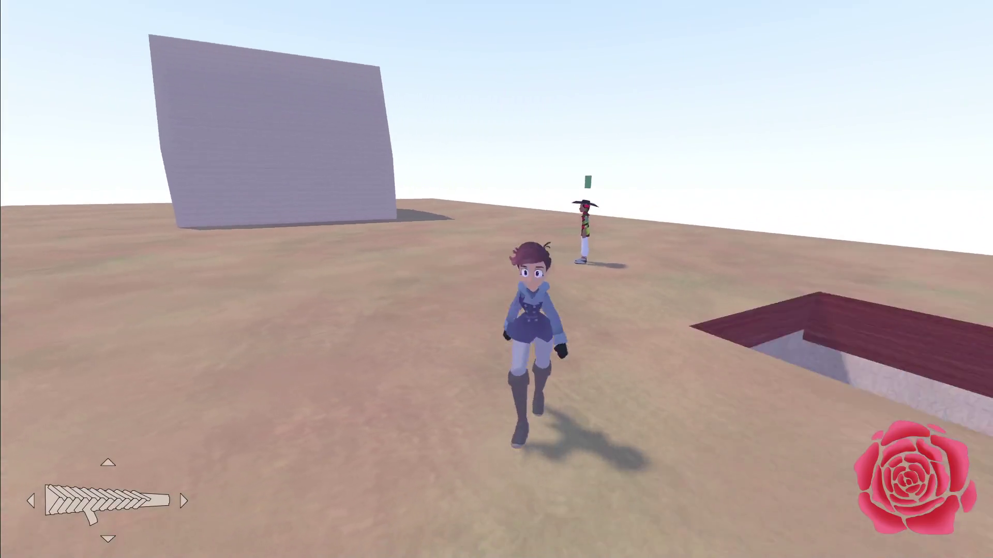
Save and quit the game, check git status, and commit all changes as "reorganize weapon UI"
{"action": "key", "text": "Escape"}
{"action": "key", "text": "Return"}
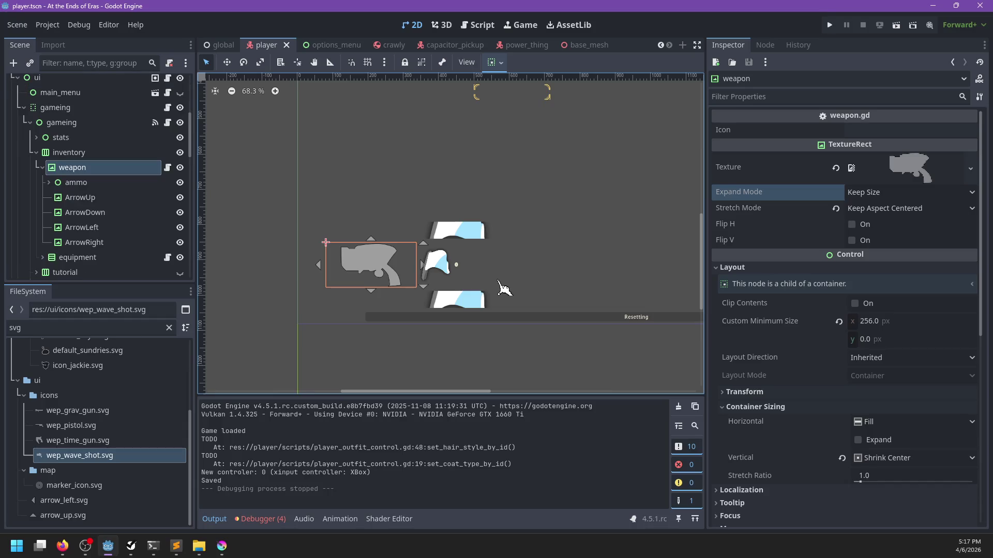
{"action": "left_click", "coordinate": [157, 552]}
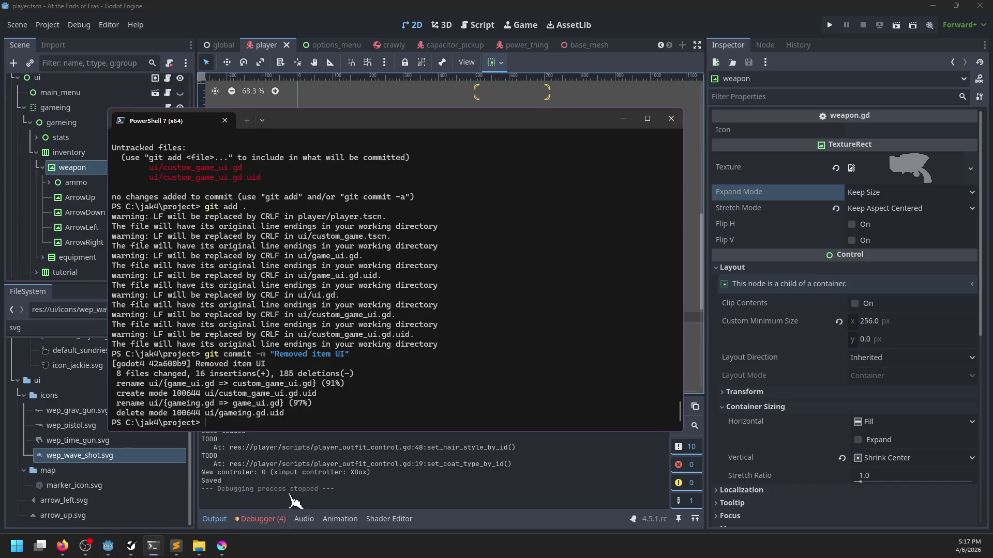
{"action": "type", "text": "status"}
{"action": "key", "text": "Return"}
{"action": "type", "text": "git commit -am \"reorganize weapon UI\""}
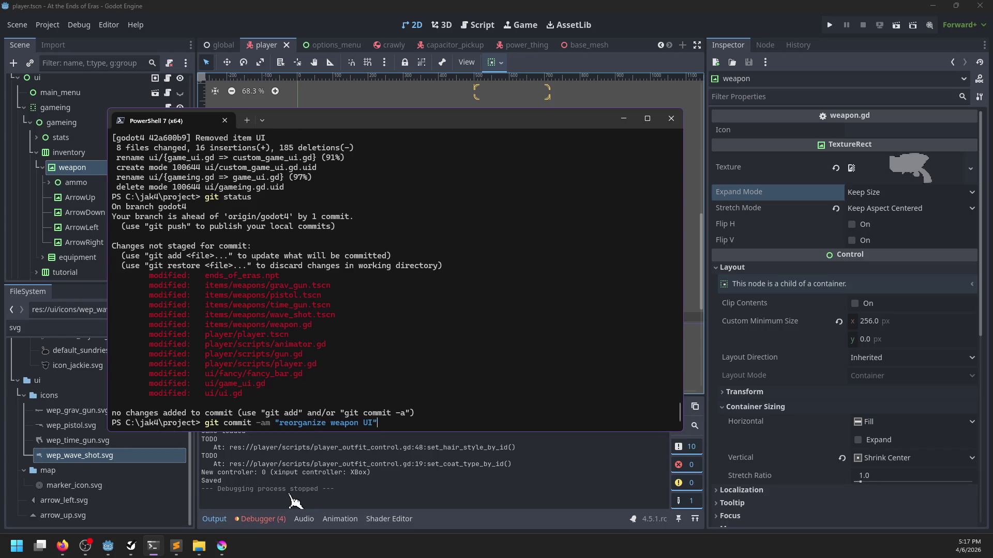
{"action": "key", "text": "Return"}
Go back to the Godot editor and relaunch the game with F5
{"action": "left_click", "coordinate": [294, 500]}
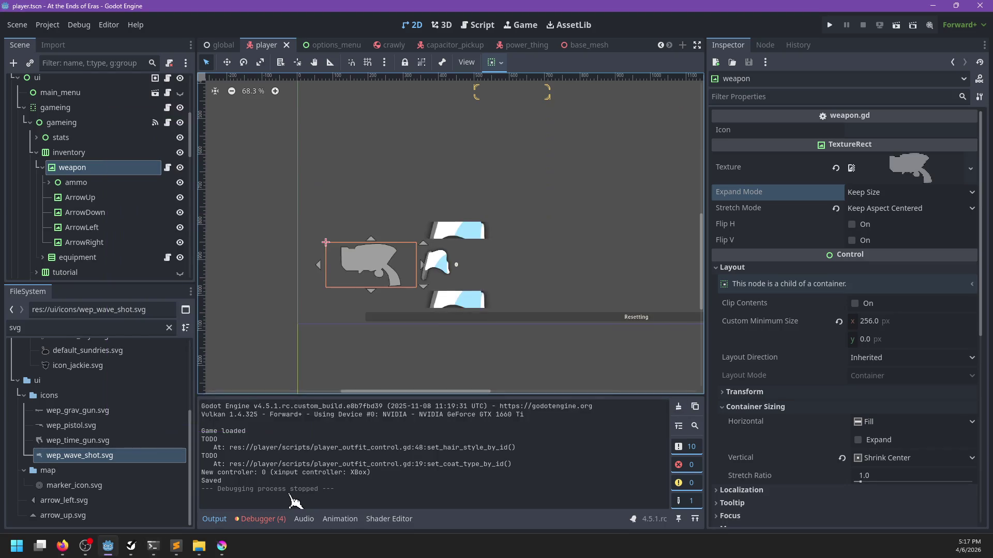
{"action": "key", "text": "F5"}
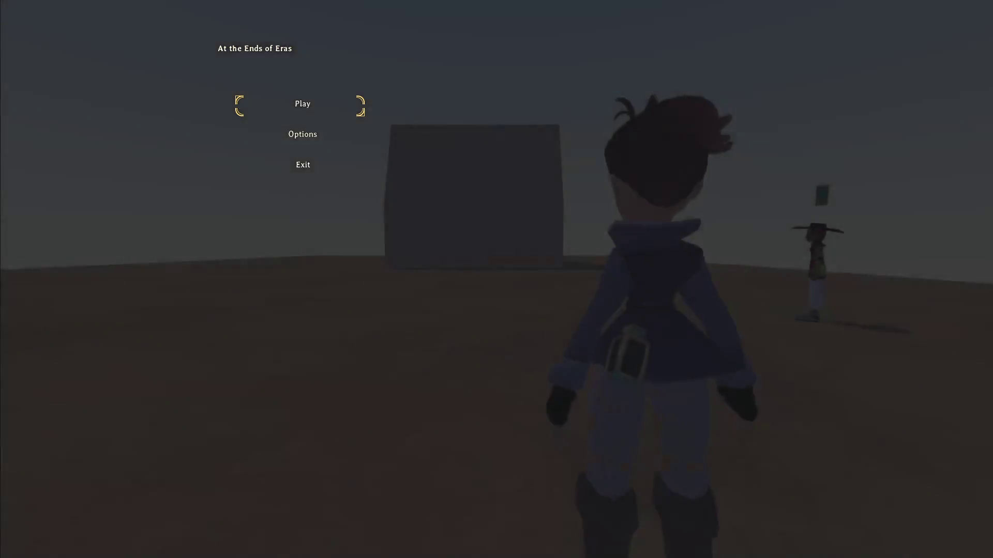
Start playing, switch to the bubble gun, climb the wall and fire two bubble shots
{"action": "key", "text": "Return"}
{"action": "key", "text": "w"}
{"action": "scroll", "coordinate": [496, 280], "scroll_direction": "down", "scroll_amount": 1}
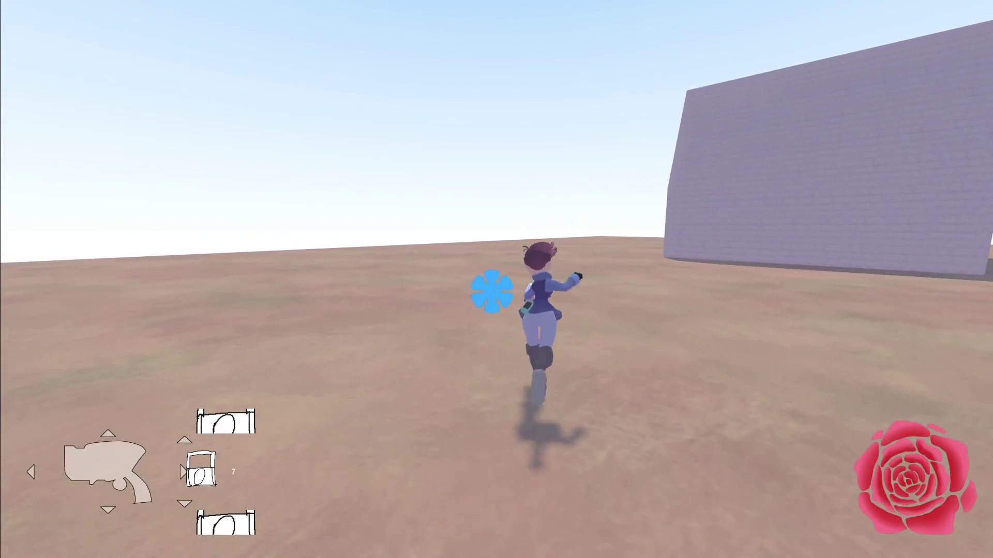
{"action": "key", "text": "w"}
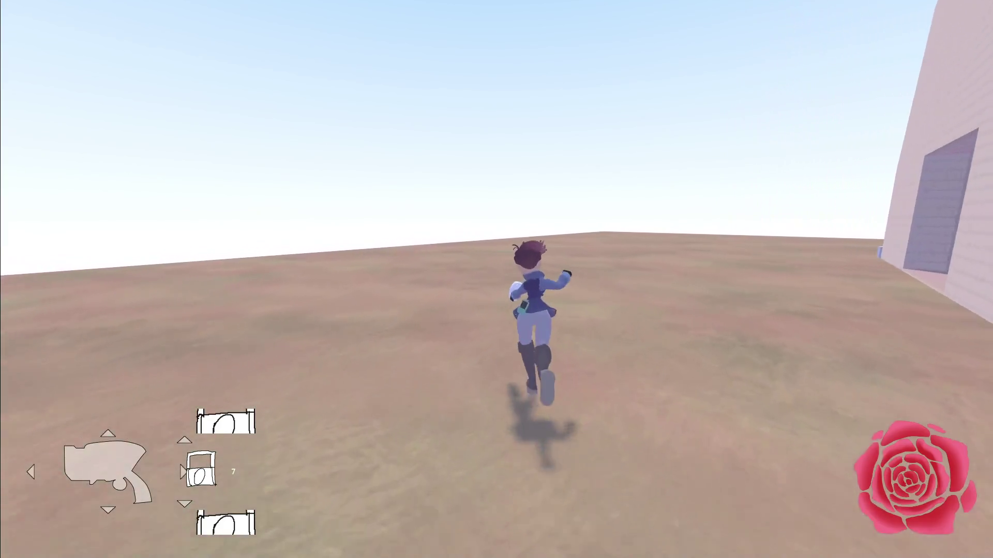
{"action": "key", "text": "w"}
{"action": "left_click", "coordinate": [496, 279]}
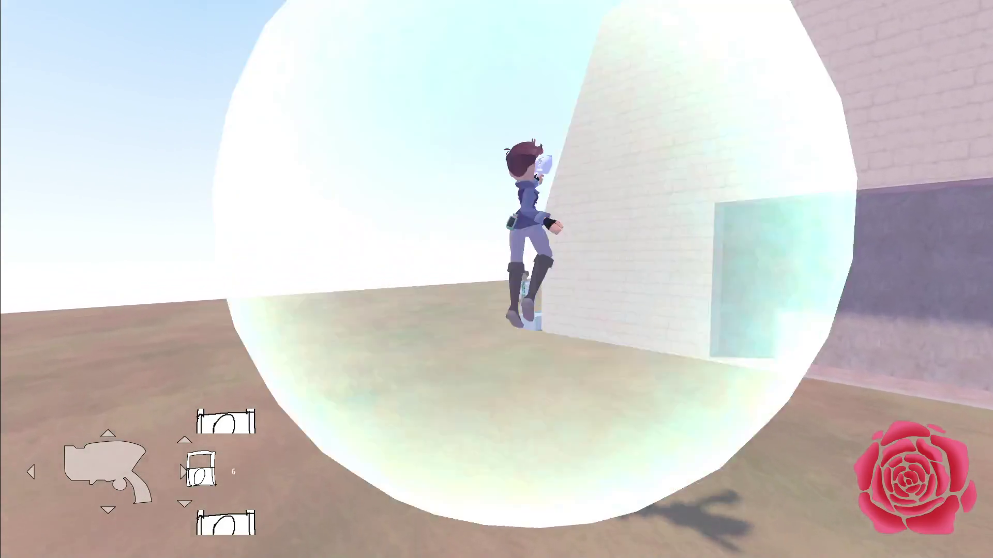
{"action": "left_click", "coordinate": [497, 279]}
Switch to the long gun, fire its red aiming line, and slow down time
{"action": "key", "text": "w"}
{"action": "scroll", "coordinate": [496, 279], "scroll_direction": "down", "scroll_amount": 1}
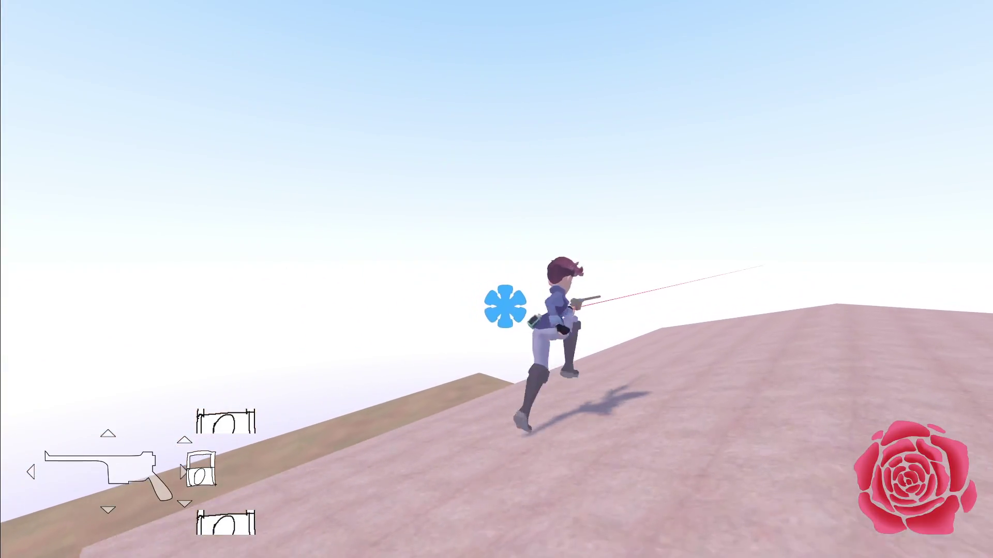
{"action": "scroll", "coordinate": [497, 279], "scroll_direction": "up", "scroll_amount": 1}
{"action": "scroll", "coordinate": [497, 279], "scroll_direction": "down", "scroll_amount": 1}
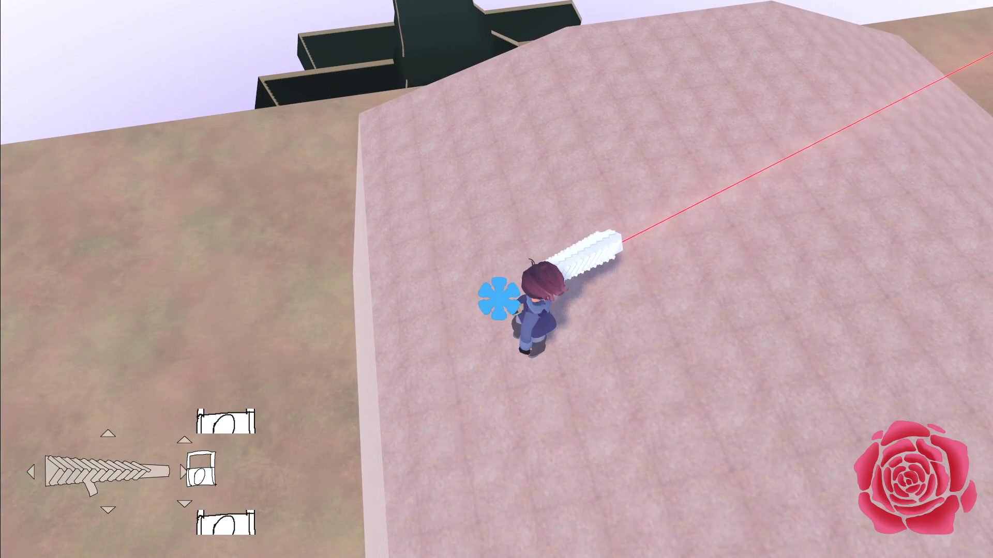
{"action": "key", "text": "q"}
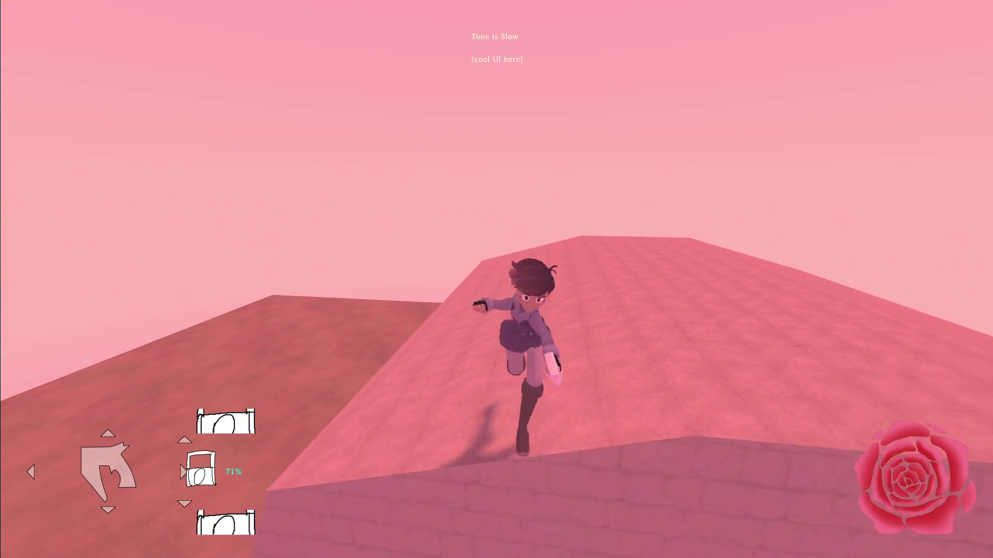
Leap onto the ledge and toggle slow time on and off twice while running
{"action": "key", "text": "space"}
{"action": "key", "text": "w"}
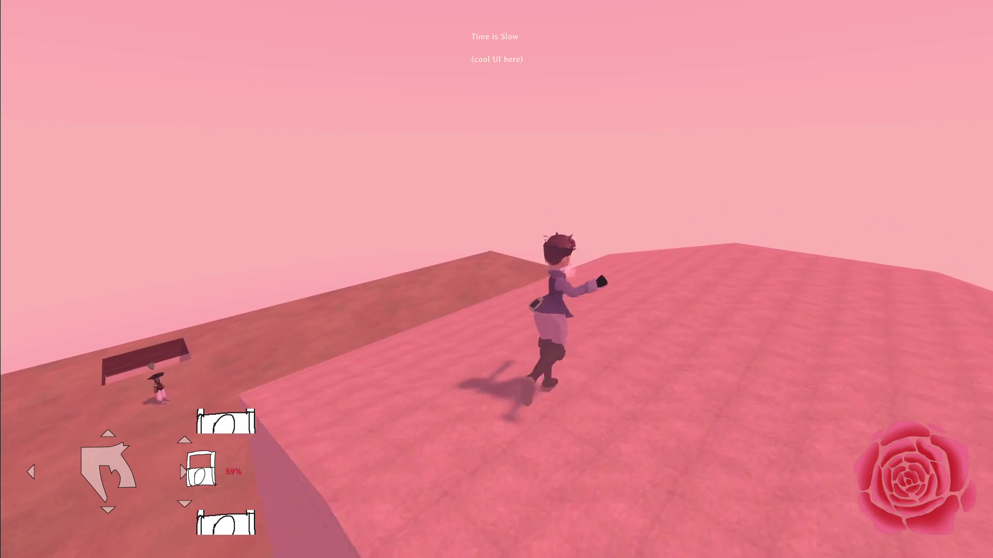
{"action": "key", "text": "q"}
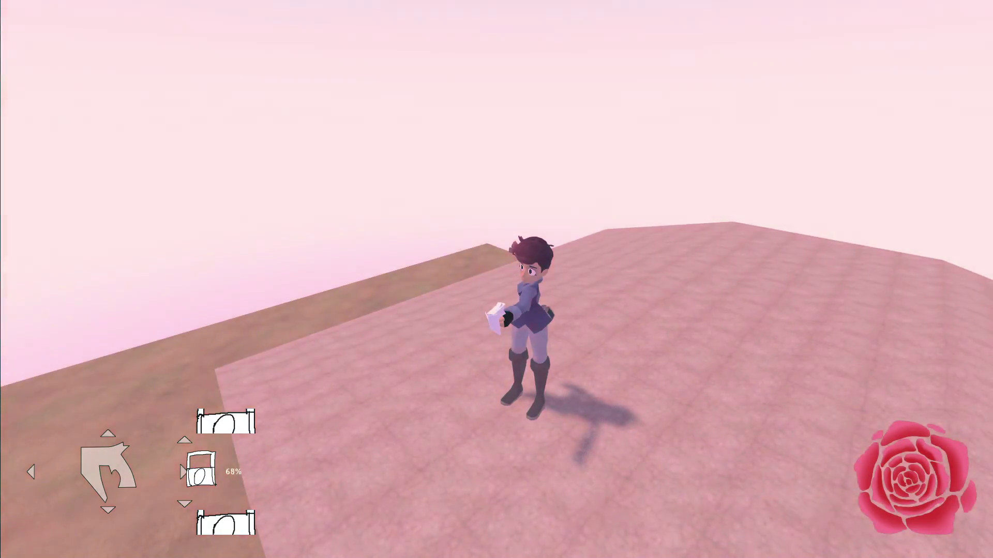
{"action": "key", "text": "q"}
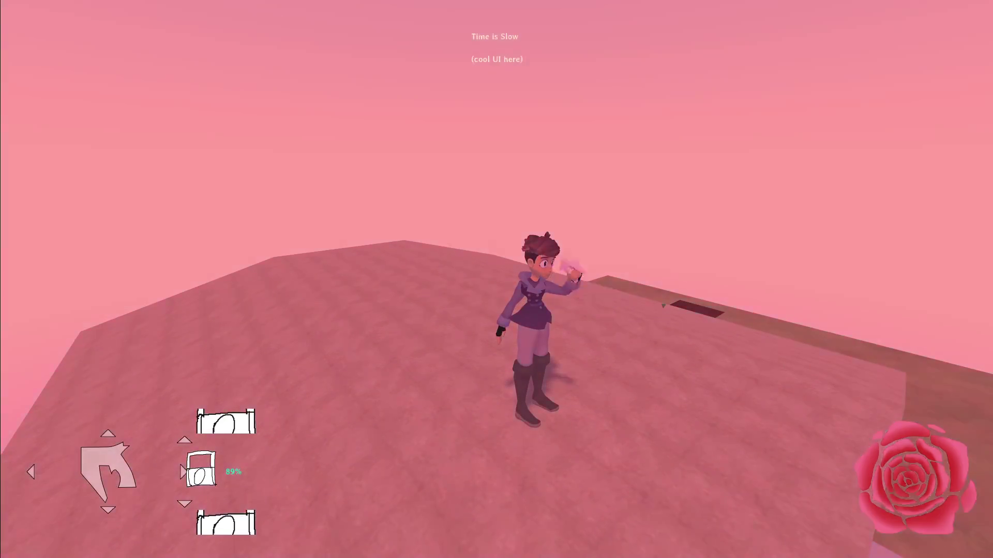
{"action": "key", "text": "w"}
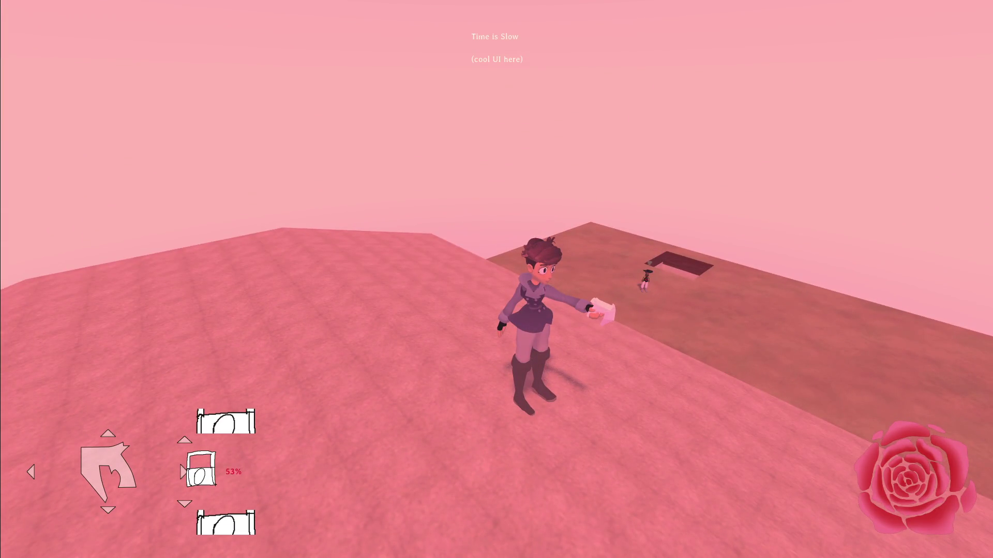
{"action": "key", "text": "q"}
{"action": "key", "text": "w"}
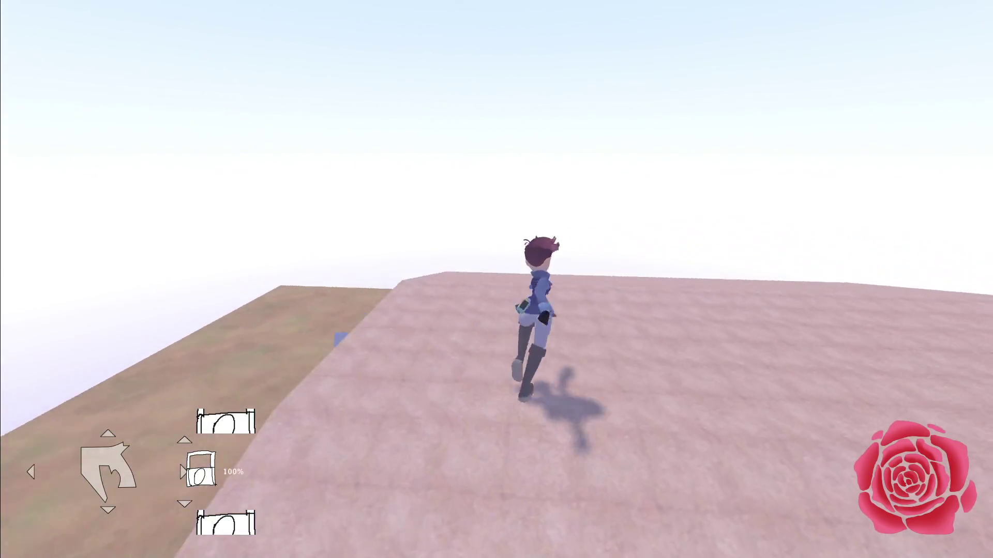
Hold out the white paper item on the pink ramp, then pause and close the game with F8
{"action": "key", "text": "e"}
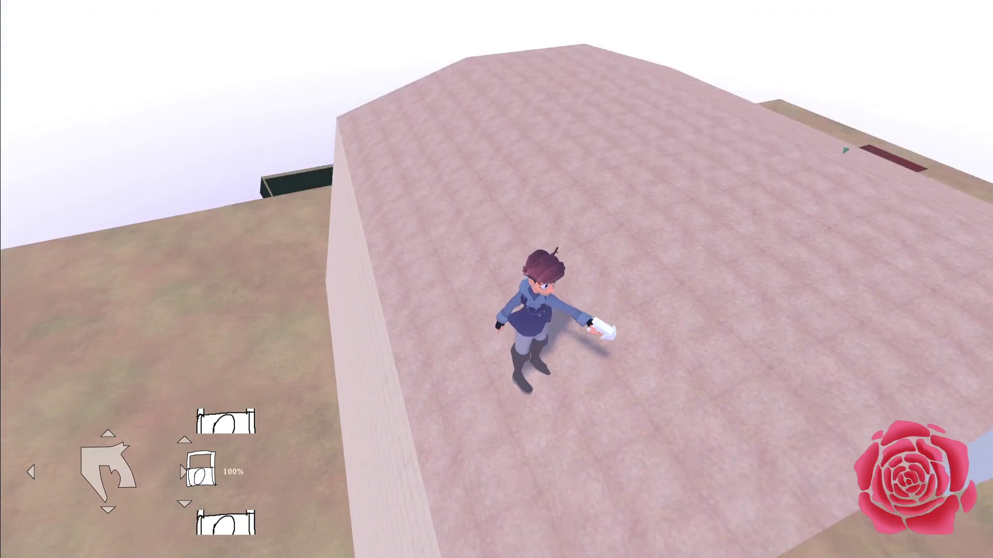
{"action": "key", "text": "w"}
{"action": "key", "text": "e"}
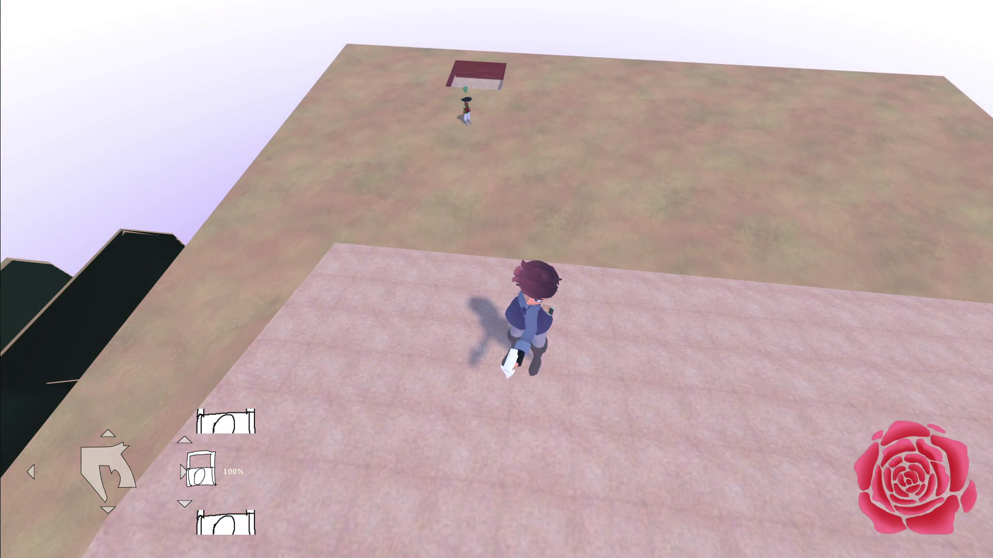
{"action": "key", "text": "Left"}
{"action": "key", "text": "Escape"}
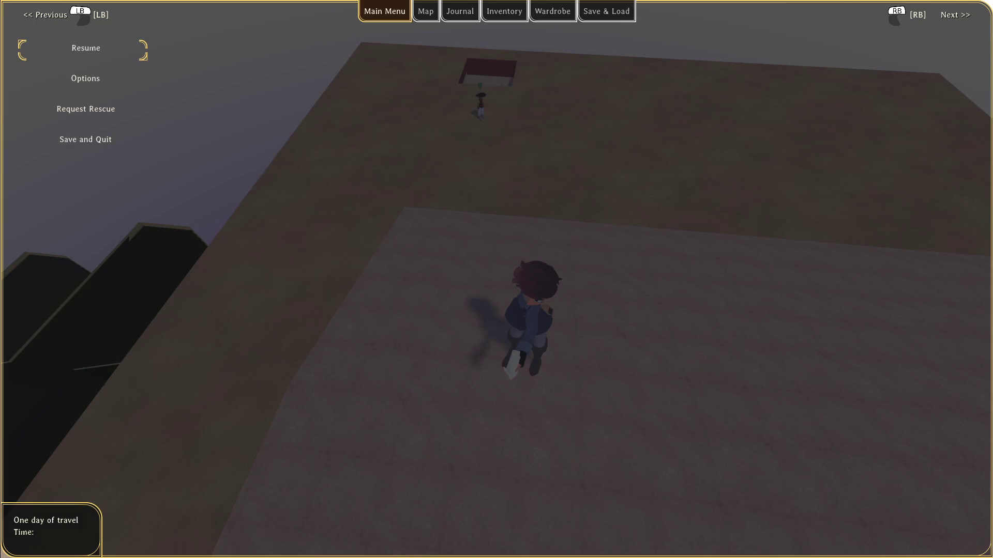
{"action": "key", "text": "F8"}
Change the inventory node's type to VBoxContainer
{"action": "scroll", "coordinate": [282, 251], "scroll_direction": "up", "scroll_amount": 2}
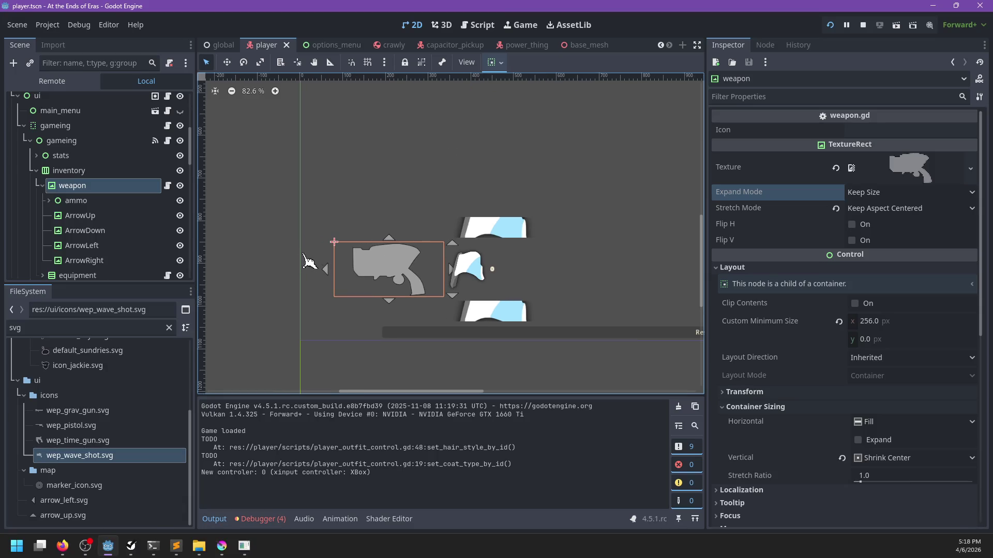
{"action": "left_click_drag", "start_coordinate": [455, 272], "coordinate": [392, 264]}
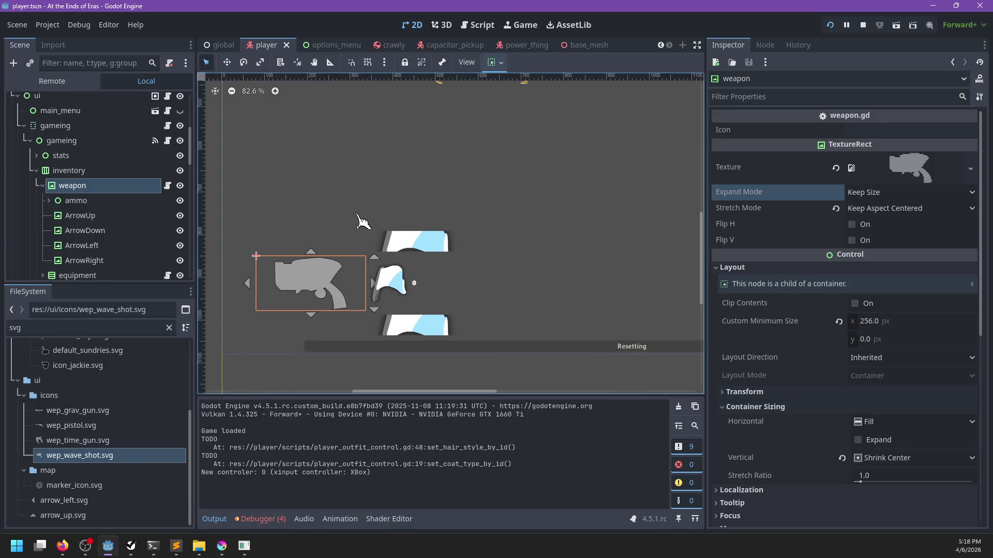
{"action": "left_click", "coordinate": [42, 187]}
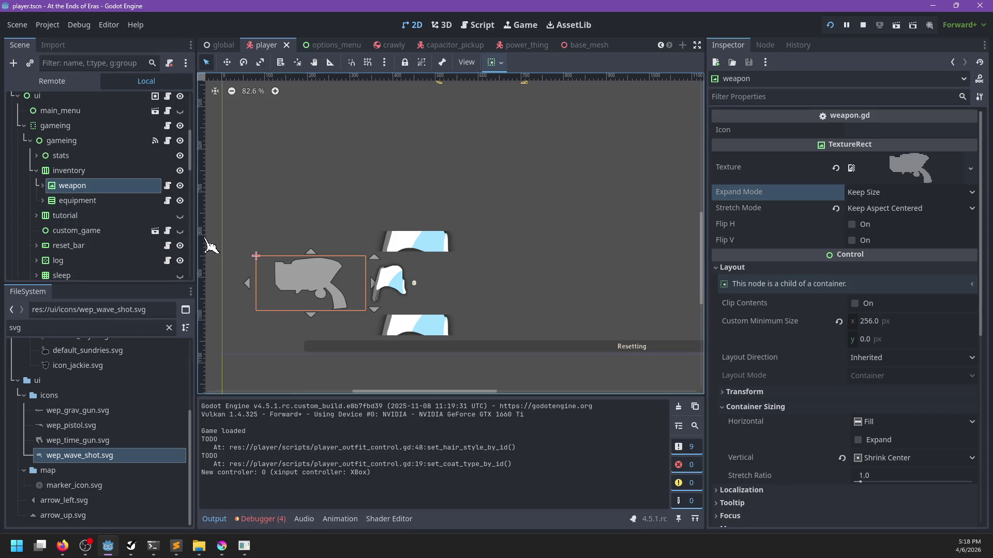
{"action": "right_click", "coordinate": [85, 171]}
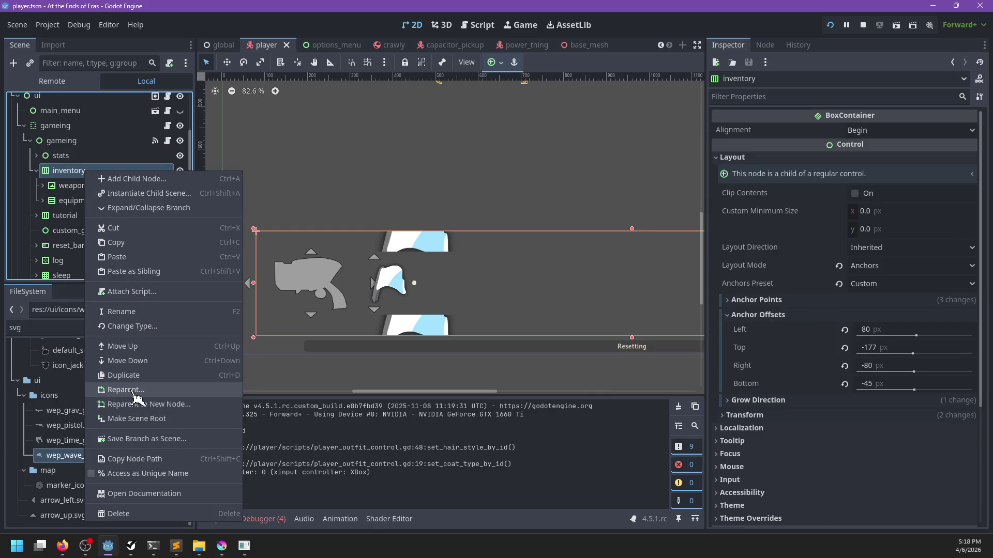
{"action": "left_click", "coordinate": [153, 331]}
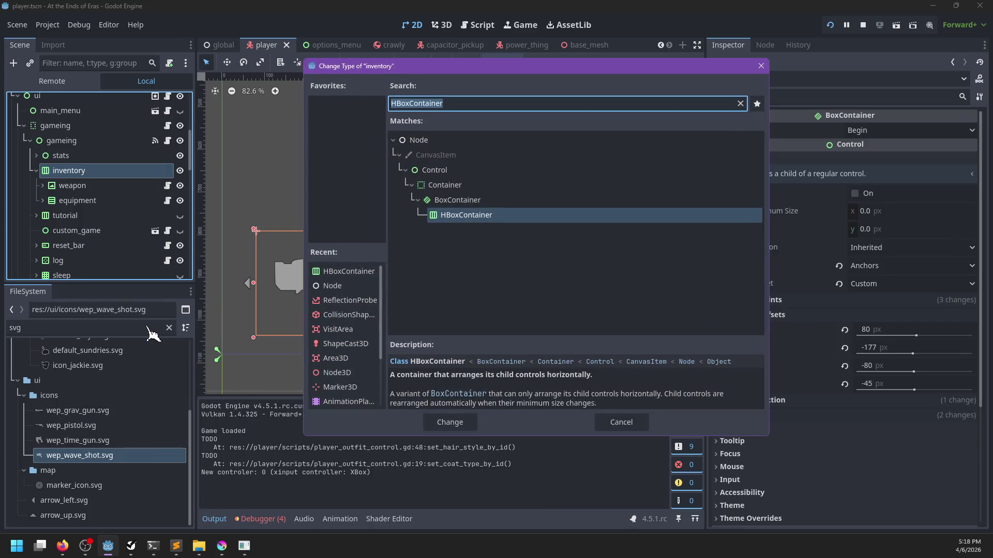
{"action": "type", "text": "vbox"}
{"action": "key", "text": "Return"}
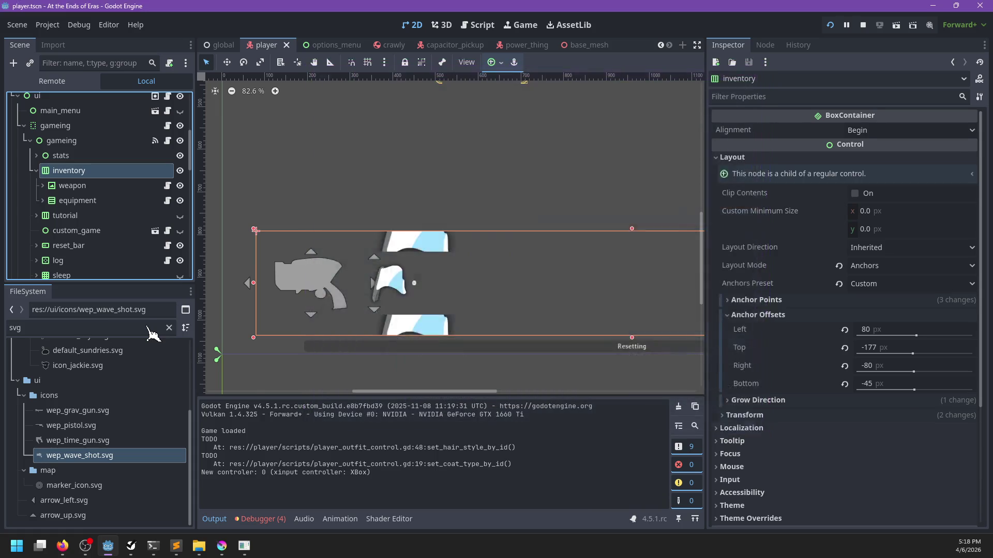
Keep the inventory alignment at Begin and narrow the box to 256 px wide
{"action": "scroll", "coordinate": [472, 280], "scroll_direction": "down", "scroll_amount": 3}
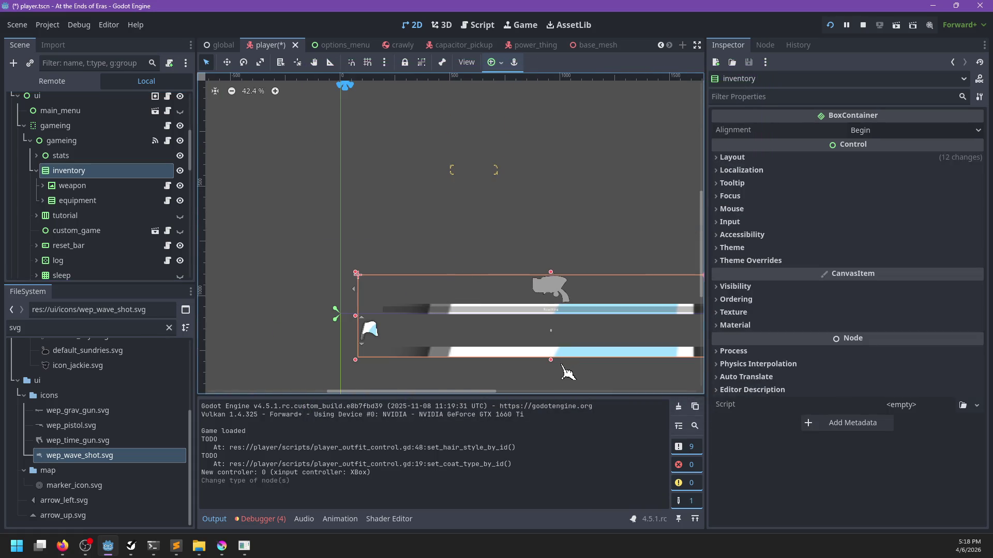
{"action": "left_click", "coordinate": [906, 131]}
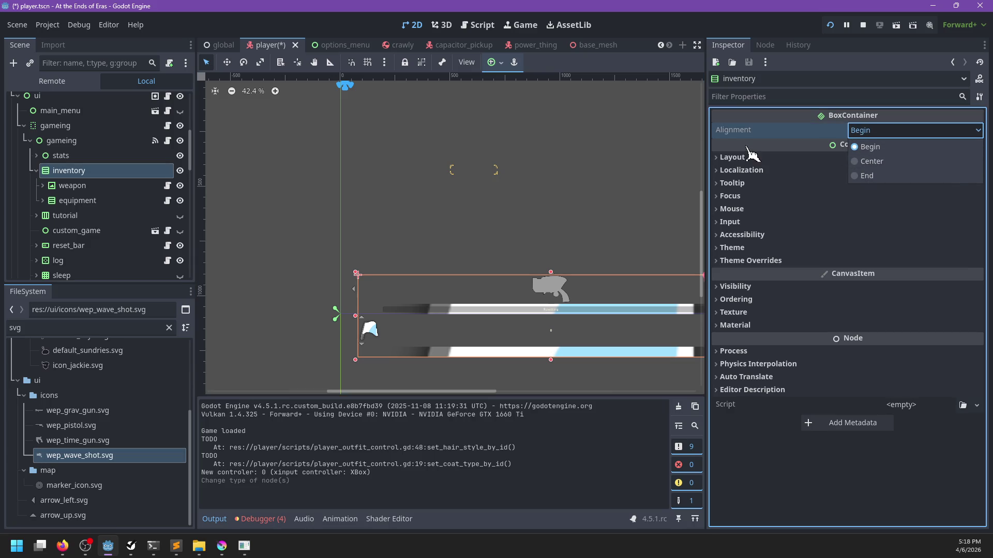
{"action": "left_click", "coordinate": [612, 262]}
{"action": "scroll", "coordinate": [522, 316], "scroll_direction": "right", "scroll_amount": 5}
{"action": "left_click_drag", "start_coordinate": [609, 309], "coordinate": [384, 313]}
{"action": "scroll", "coordinate": [441, 313], "scroll_direction": "left", "scroll_amount": 4}
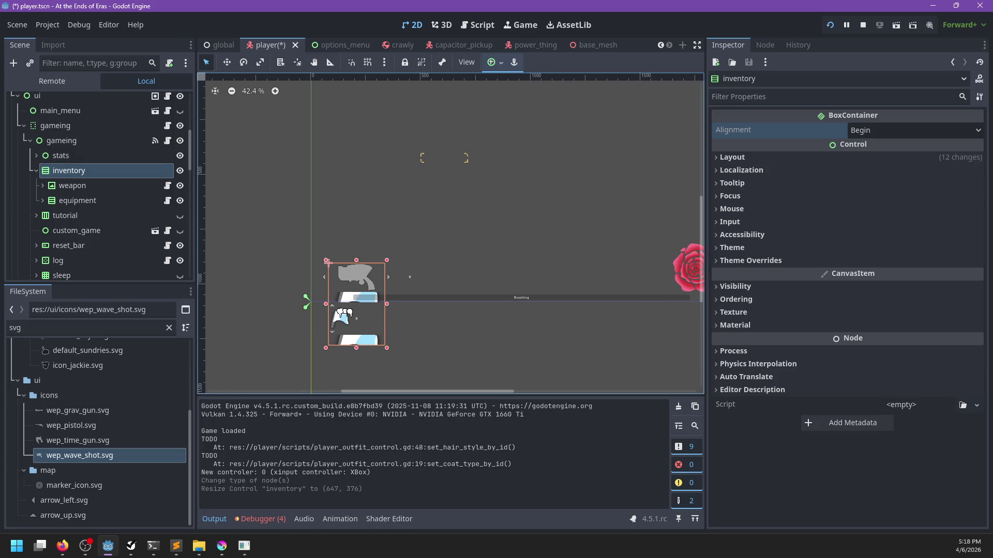
{"action": "scroll", "coordinate": [465, 338], "scroll_direction": "right", "scroll_amount": 2}
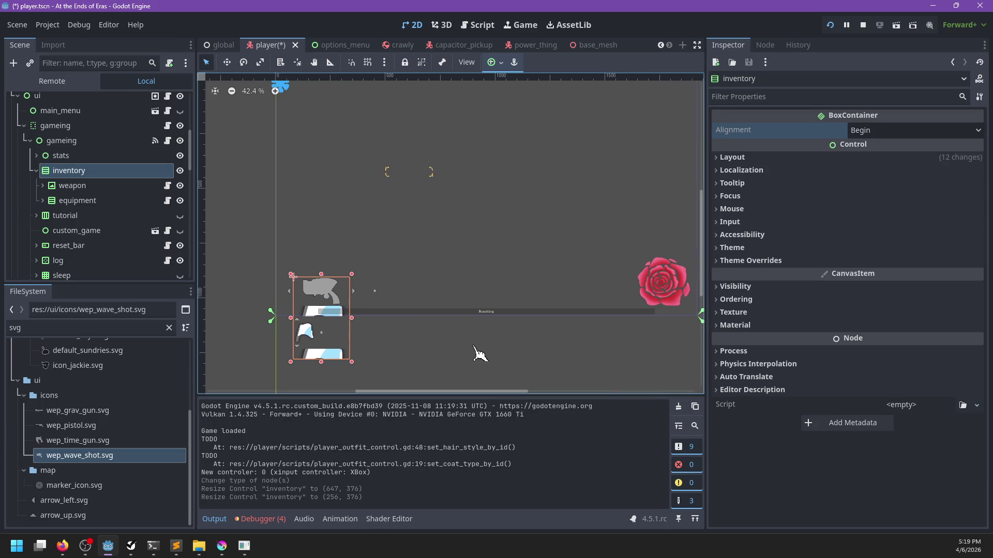
{"action": "scroll", "coordinate": [512, 315], "scroll_direction": "down", "scroll_amount": 1}
{"action": "left_click", "coordinate": [357, 308]}
{"action": "scroll", "coordinate": [357, 307], "scroll_direction": "up", "scroll_amount": 2}
{"action": "scroll", "coordinate": [357, 308], "scroll_direction": "left", "scroll_amount": 2}
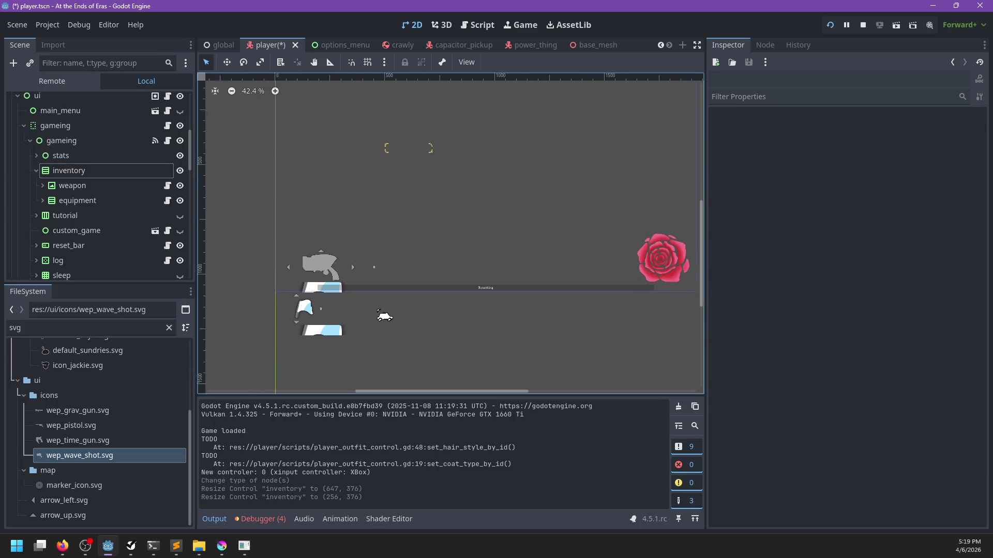
Adjust the inventory box's anchor and stretch it taller to 256 × 993
{"action": "left_click", "coordinate": [357, 290]}
{"action": "left_click", "coordinate": [62, 170]}
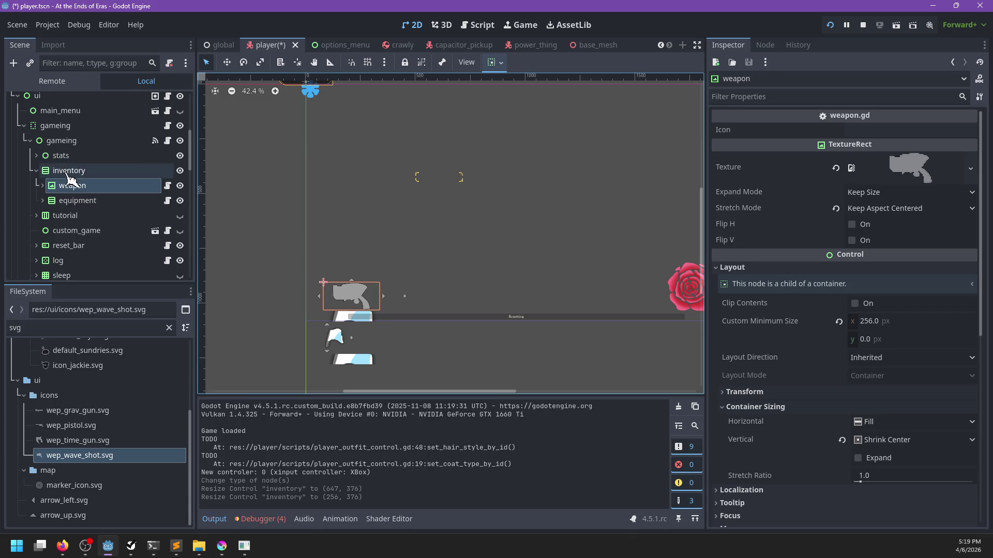
{"action": "scroll", "coordinate": [439, 321], "scroll_direction": "down", "scroll_amount": 1}
{"action": "scroll", "coordinate": [535, 330], "scroll_direction": "down", "scroll_amount": 2}
{"action": "scroll", "coordinate": [535, 329], "scroll_direction": "right", "scroll_amount": 5}
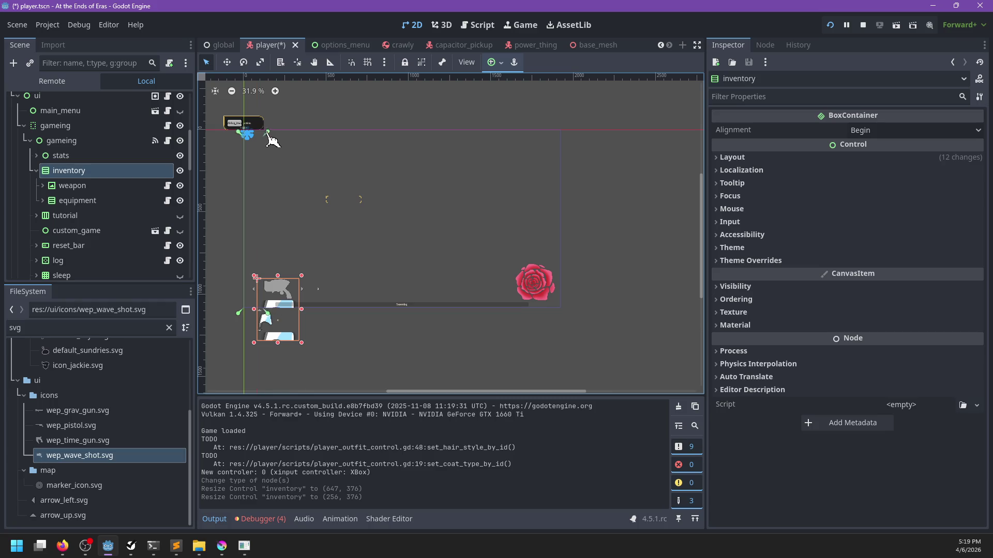
{"action": "left_click_drag", "start_coordinate": [257, 137], "coordinate": [258, 139]}
{"action": "scroll", "coordinate": [398, 317], "scroll_direction": "left", "scroll_amount": 6}
{"action": "scroll", "coordinate": [472, 270], "scroll_direction": "up", "scroll_amount": 1}
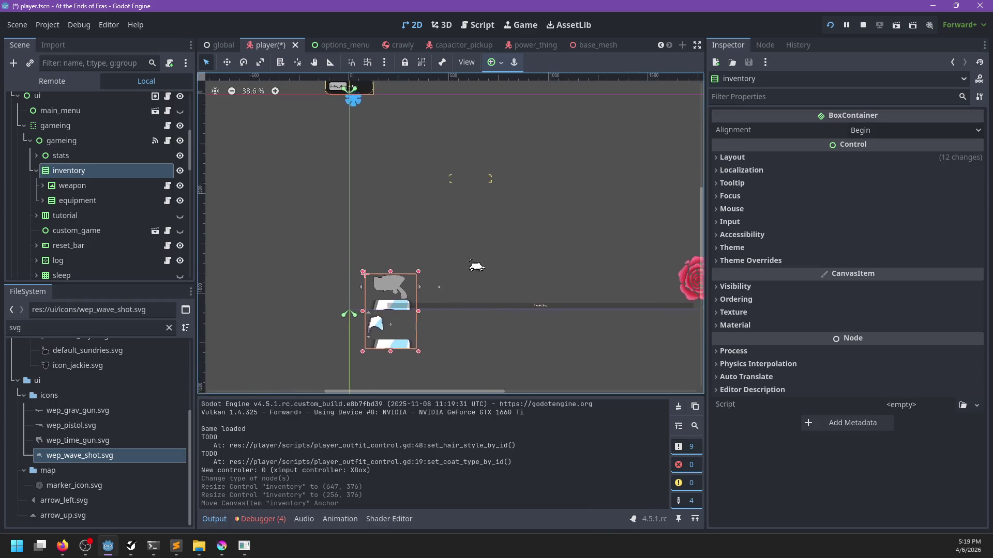
{"action": "left_click_drag", "start_coordinate": [441, 242], "coordinate": [441, 112]}
{"action": "scroll", "coordinate": [441, 112], "scroll_direction": "up", "scroll_amount": 3}
{"action": "scroll", "coordinate": [441, 112], "scroll_direction": "left", "scroll_amount": 1}
{"action": "left_click_drag", "start_coordinate": [456, 203], "coordinate": [455, 161]}
{"action": "scroll", "coordinate": [454, 355], "scroll_direction": "down", "scroll_amount": 3}
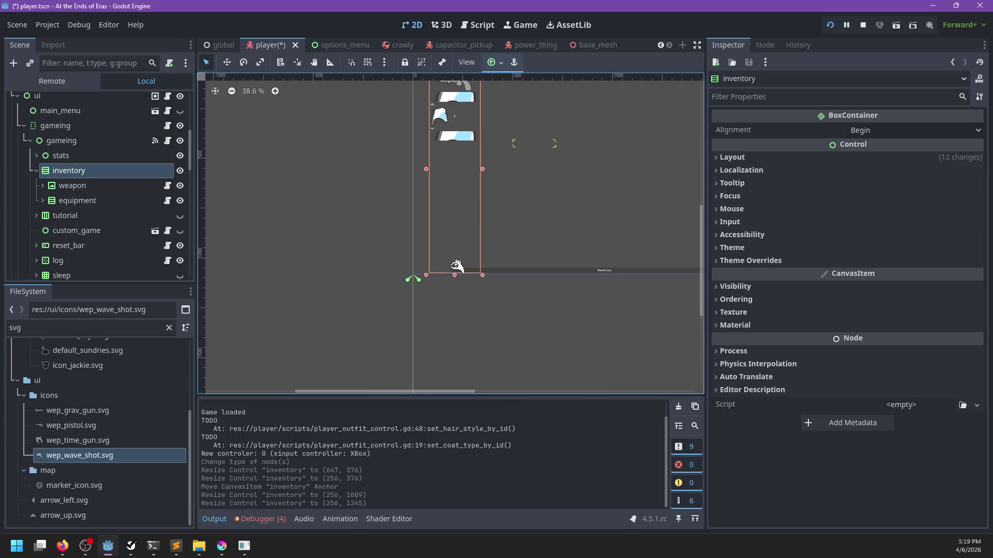
{"action": "left_click_drag", "start_coordinate": [456, 262], "coordinate": [455, 264]}
Set the inventory container's alignment to End
{"action": "left_click", "coordinate": [867, 131]}
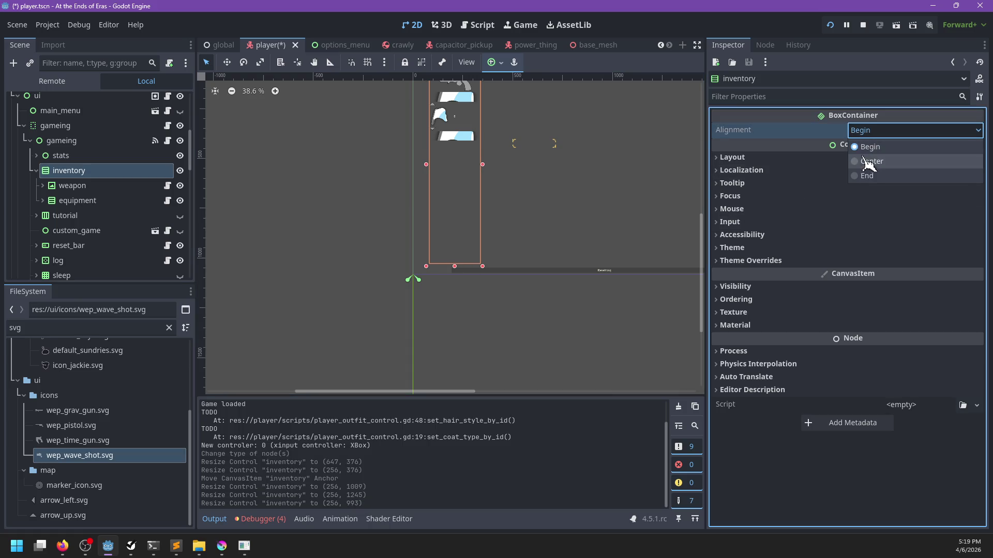
{"action": "left_click", "coordinate": [867, 176]}
{"action": "scroll", "coordinate": [536, 228], "scroll_direction": "up", "scroll_amount": 2}
{"action": "scroll", "coordinate": [543, 259], "scroll_direction": "up", "scroll_amount": 1}
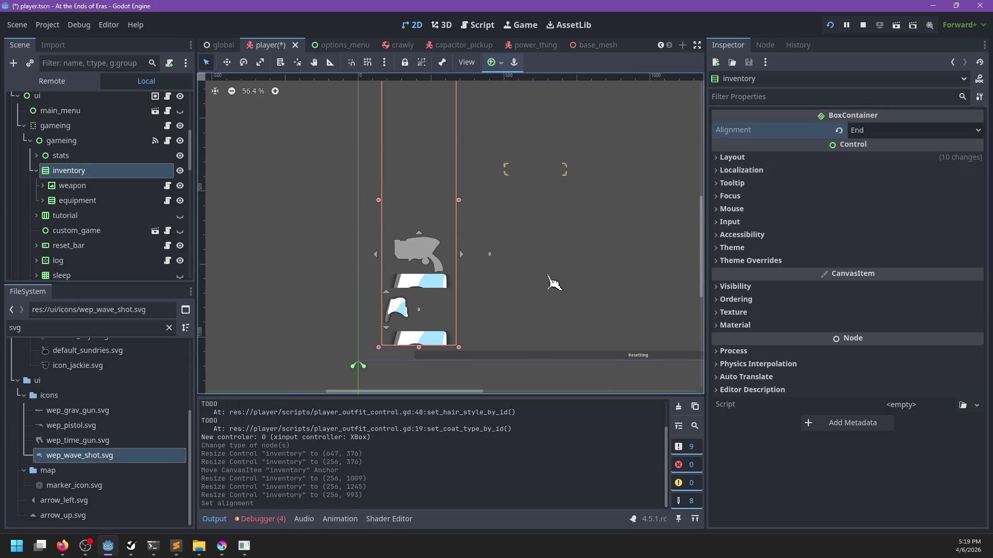
Move the equipment node above weapon and expand weapon to show its children
{"action": "left_click", "coordinate": [89, 207]}
{"action": "left_click_drag", "start_coordinate": [86, 190], "coordinate": [107, 205]}
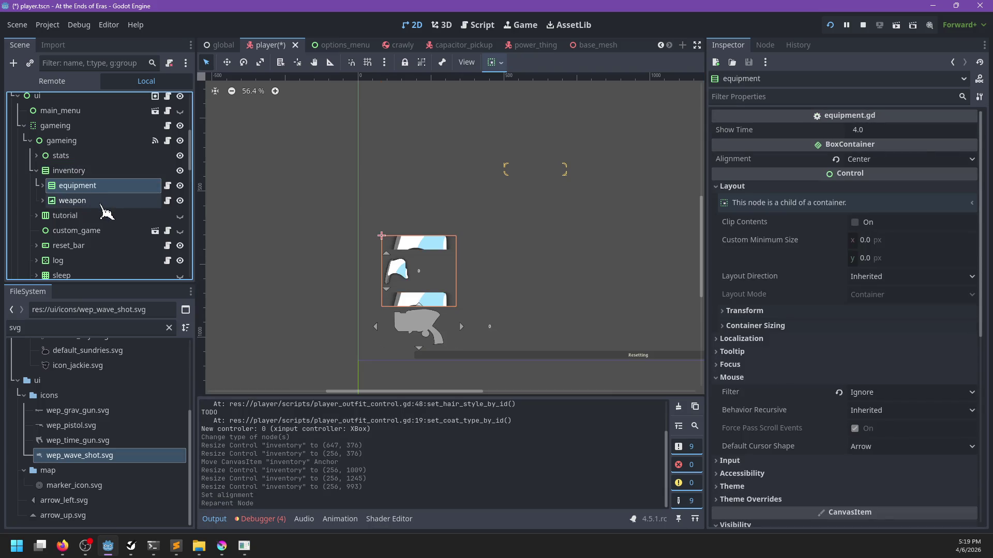
{"action": "left_click", "coordinate": [104, 200]}
{"action": "scroll", "coordinate": [395, 332], "scroll_direction": "up", "scroll_amount": 2}
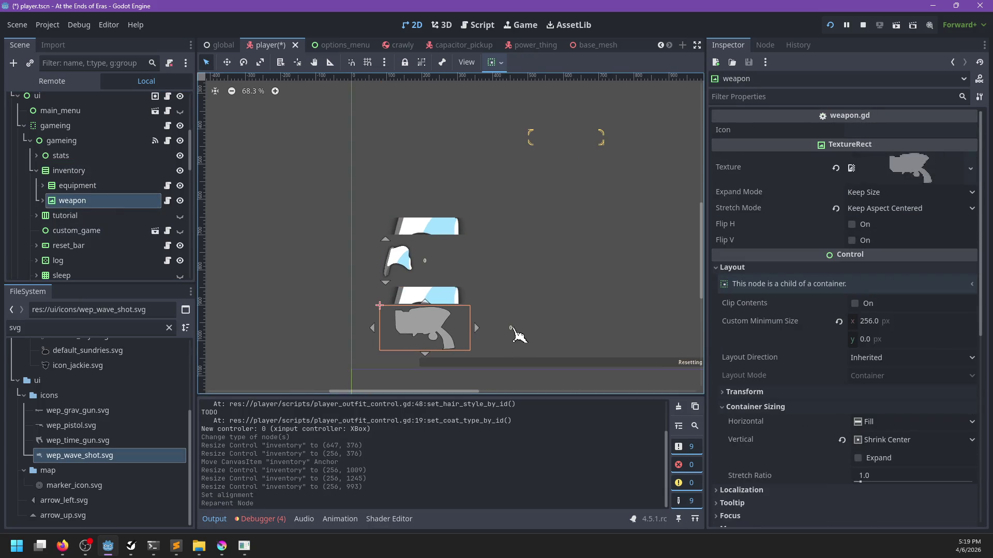
{"action": "scroll", "coordinate": [409, 300], "scroll_direction": "up", "scroll_amount": 3}
{"action": "scroll", "coordinate": [382, 279], "scroll_direction": "down", "scroll_amount": 1}
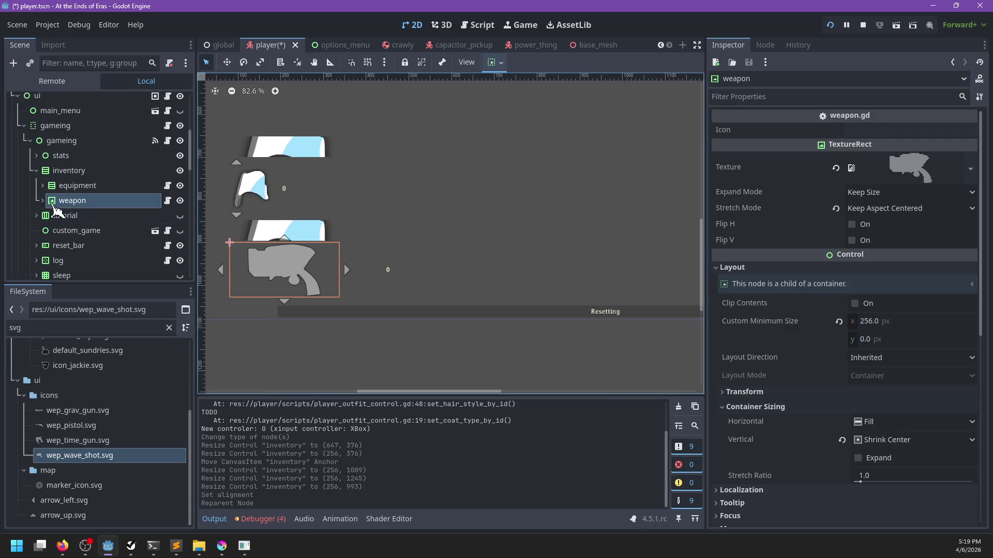
{"action": "left_click", "coordinate": [43, 200]}
{"action": "scroll", "coordinate": [118, 239], "scroll_direction": "down", "scroll_amount": 3}
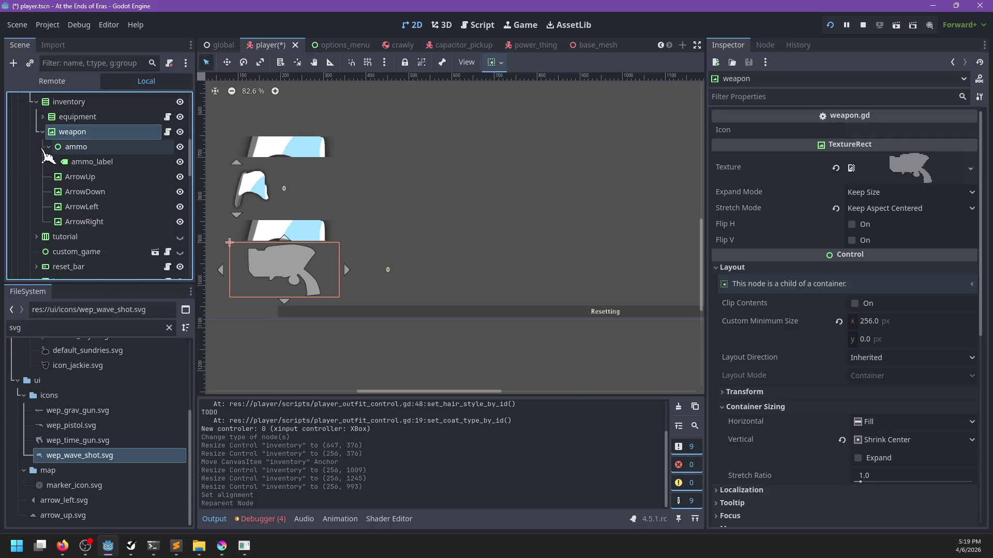
Apply big_font.res as the ammo_label's theme override font
{"action": "left_click", "coordinate": [78, 161]}
{"action": "left_click", "coordinate": [116, 328]}
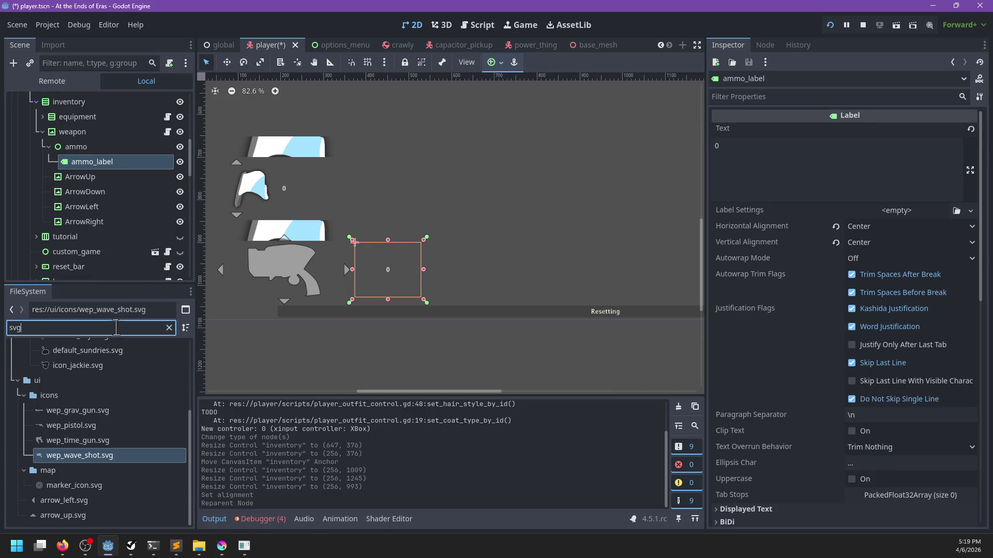
{"action": "type", "text": "big"}
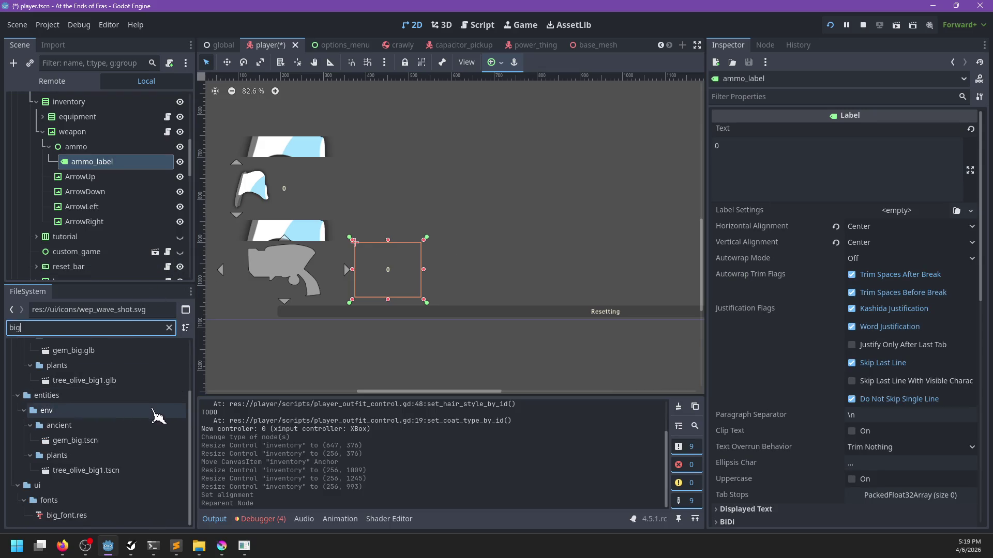
{"action": "scroll", "coordinate": [775, 305], "scroll_direction": "down", "scroll_amount": 5}
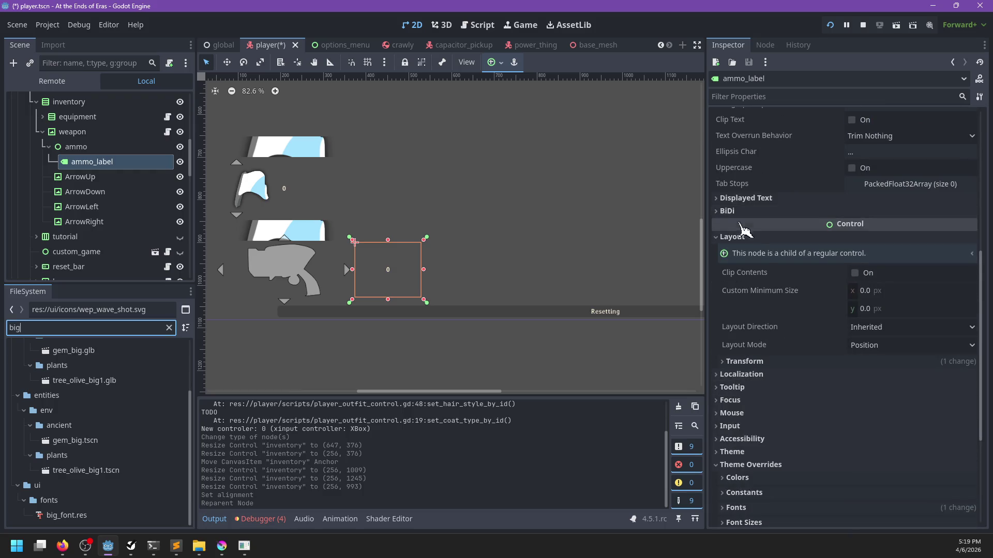
{"action": "scroll", "coordinate": [775, 342], "scroll_direction": "down", "scroll_amount": 3}
{"action": "left_click", "coordinate": [740, 358]}
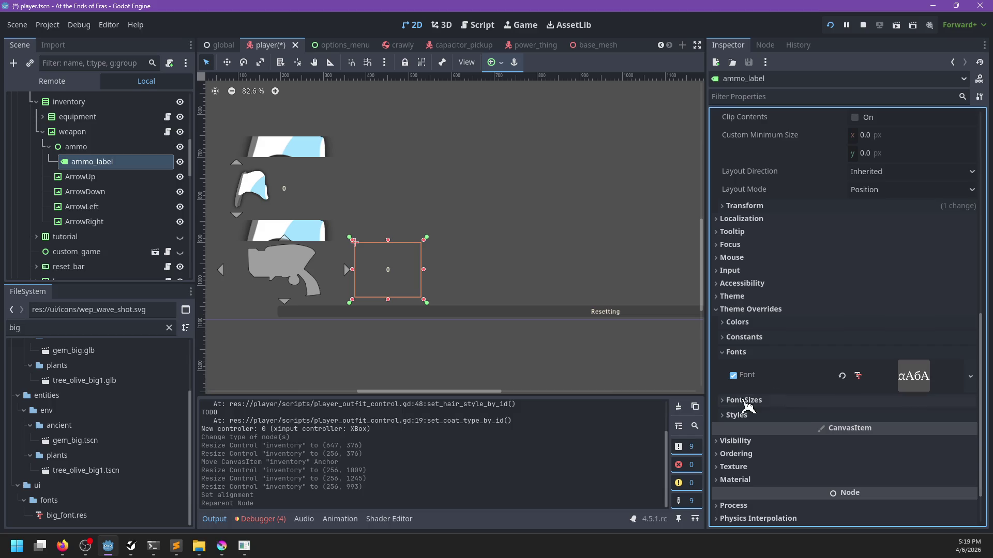
{"action": "left_click", "coordinate": [58, 515]}
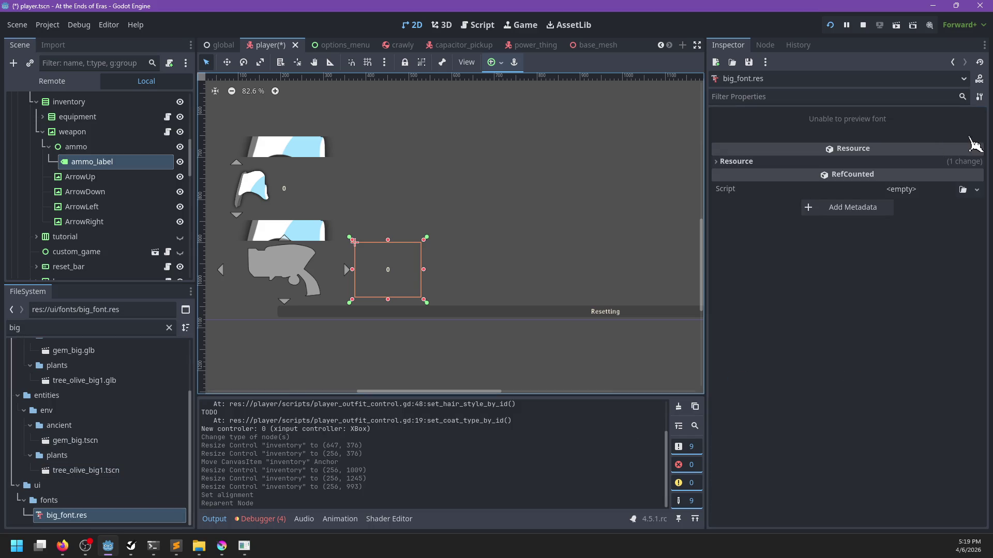
{"action": "left_click", "coordinate": [734, 162]}
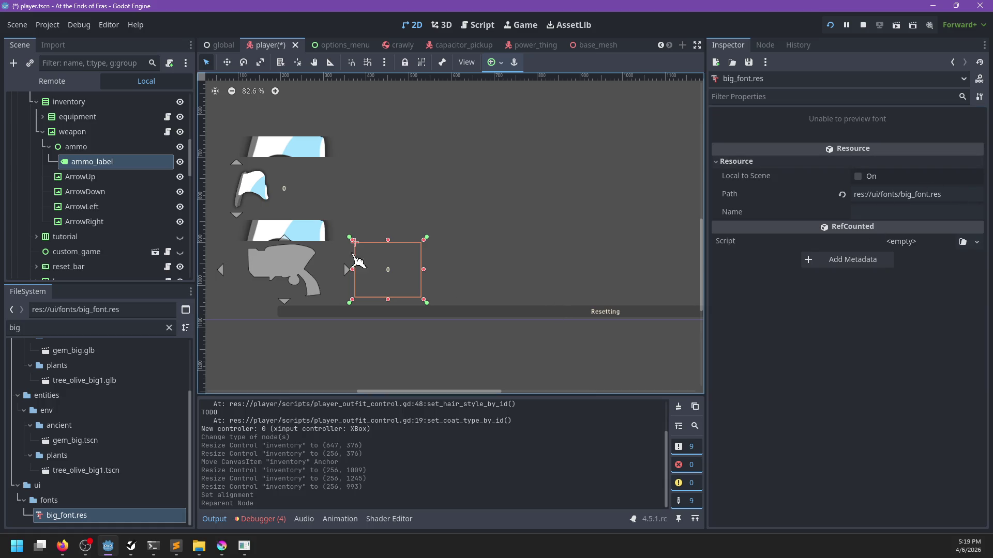
{"action": "left_click", "coordinate": [126, 164]}
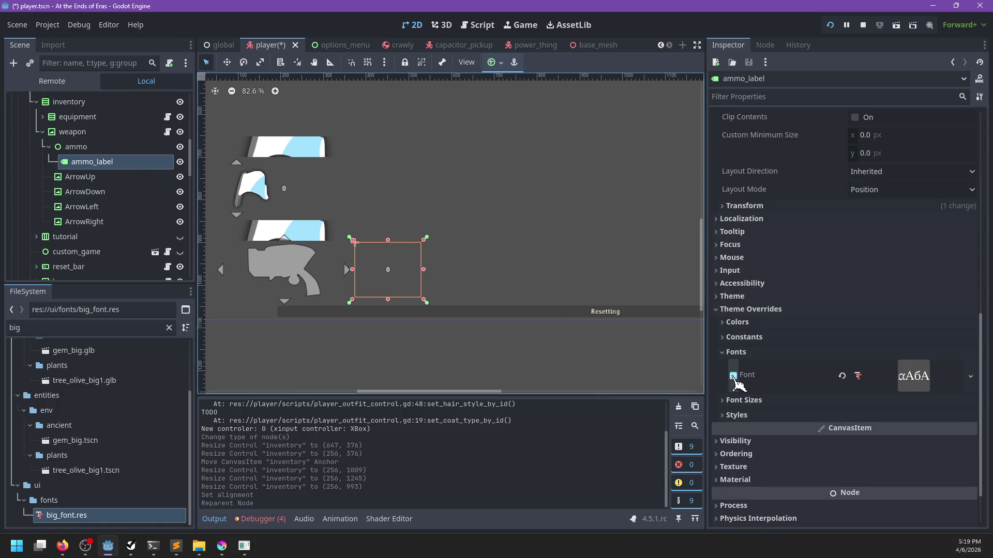
{"action": "left_click_drag", "start_coordinate": [735, 381], "coordinate": [735, 382]}
Override the ammo_label font size to 90 and save player.tscn
{"action": "left_click", "coordinate": [735, 352]}
{"action": "left_click", "coordinate": [732, 367]}
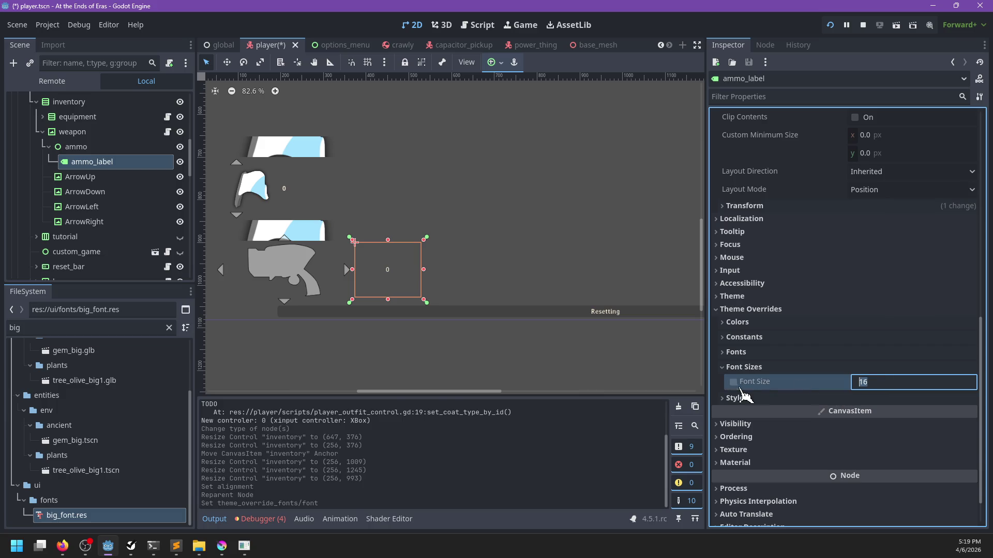
{"action": "left_click", "coordinate": [739, 386]}
{"action": "type", "text": "90"}
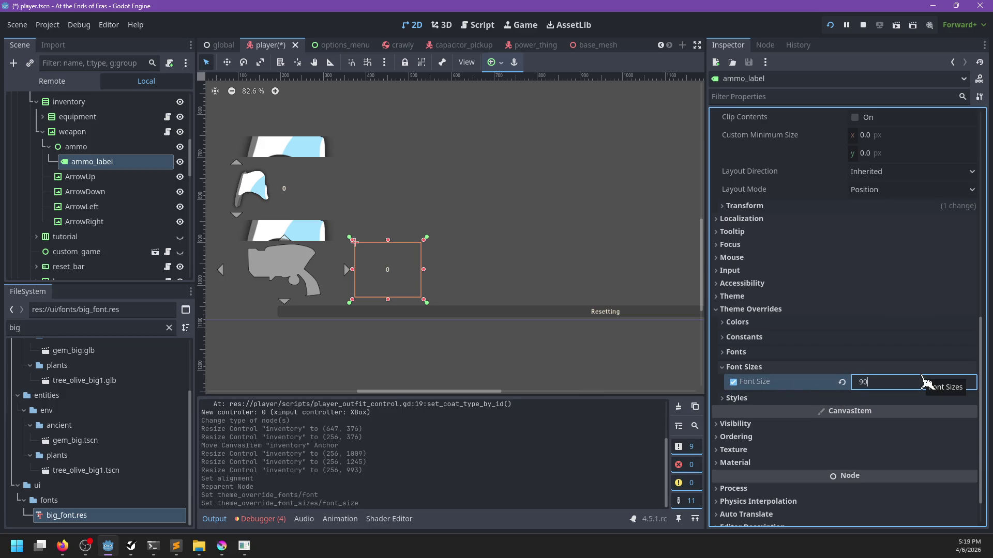
{"action": "key", "text": "Return"}
{"action": "key", "text": "ctrl+s"}
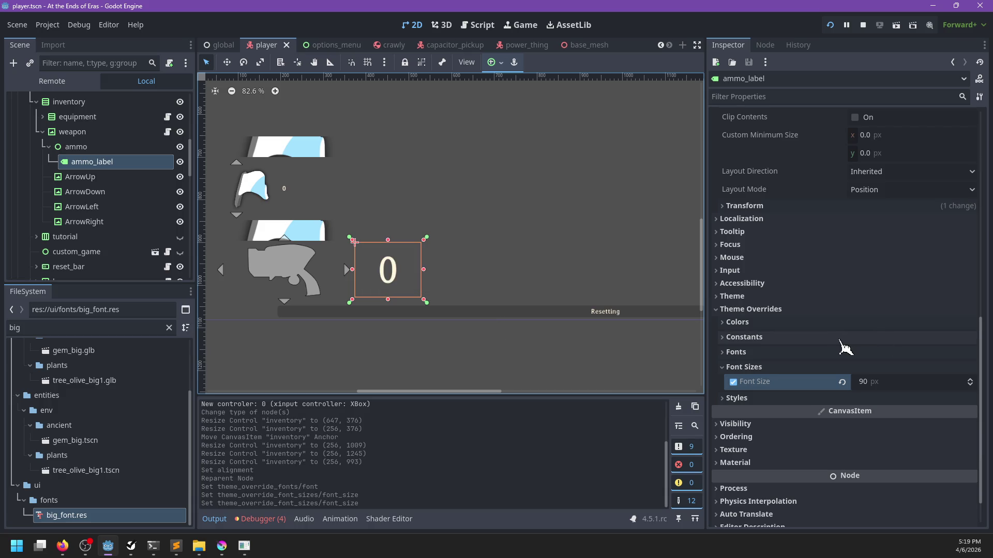
Give the ammo label a black font outline with Outline Size 8 and save the scene
{"action": "left_click", "coordinate": [751, 399]}
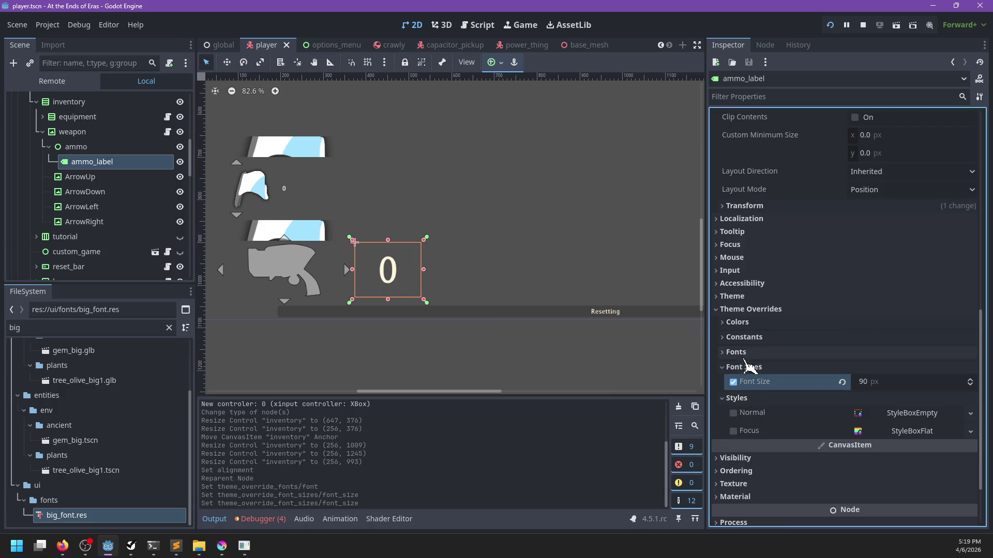
{"action": "left_click", "coordinate": [741, 324]}
{"action": "left_click", "coordinate": [733, 369]}
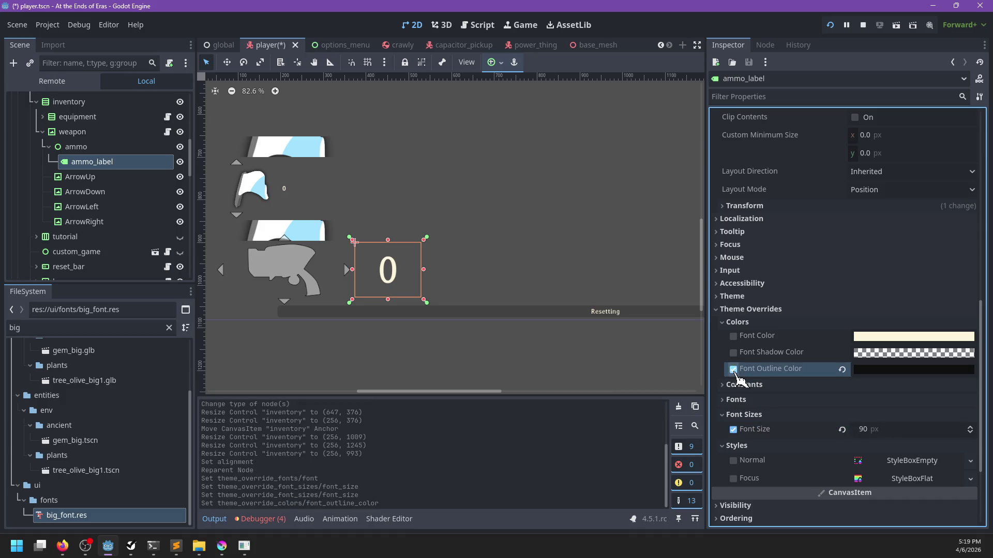
{"action": "left_click", "coordinate": [739, 385]}
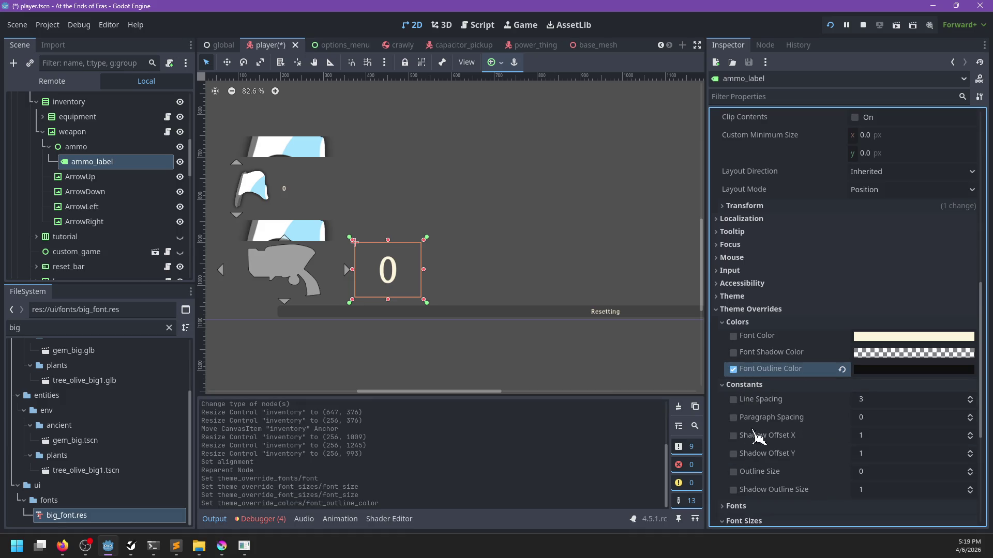
{"action": "left_click", "coordinate": [733, 472]}
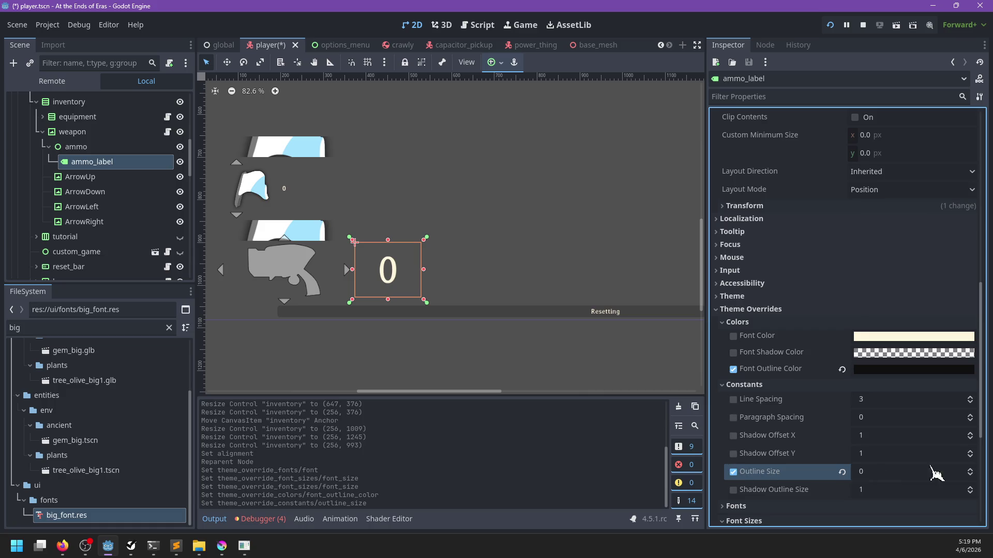
{"action": "double_click", "coordinate": [970, 469]}
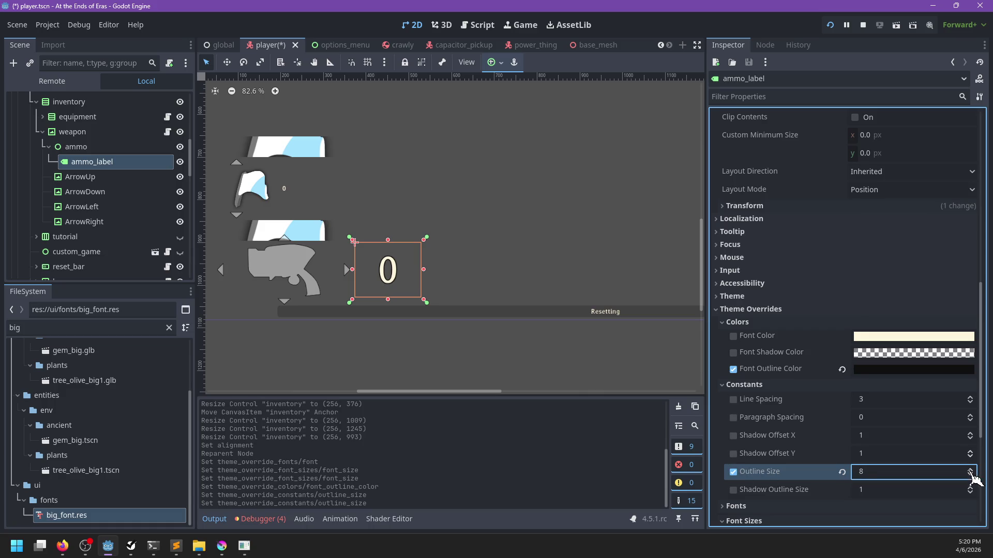
{"action": "key", "text": "ctrl+s"}
Collapse and recheck the label's colour, constant, font size and style override sections
{"action": "left_click", "coordinate": [743, 385]}
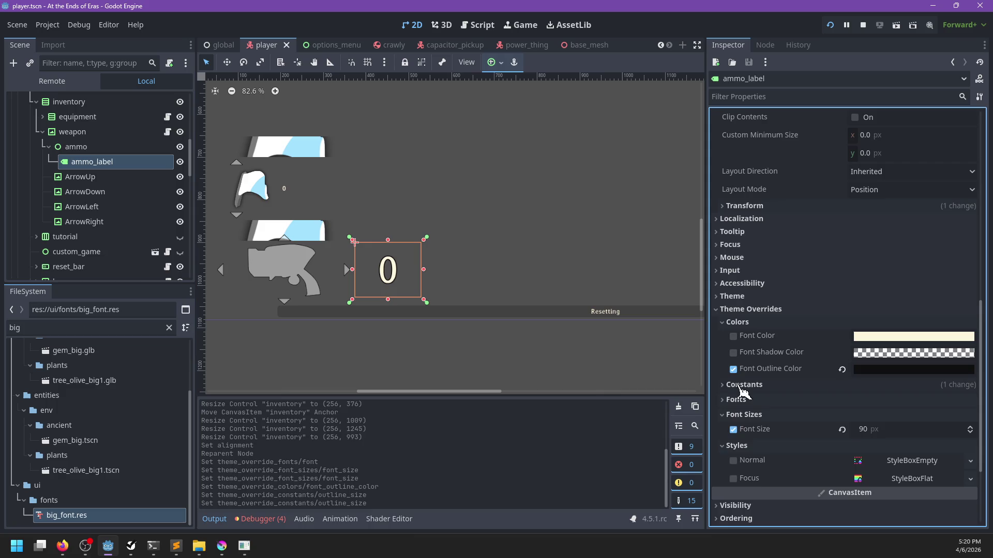
{"action": "left_click", "coordinate": [748, 324]}
{"action": "left_click", "coordinate": [745, 369]}
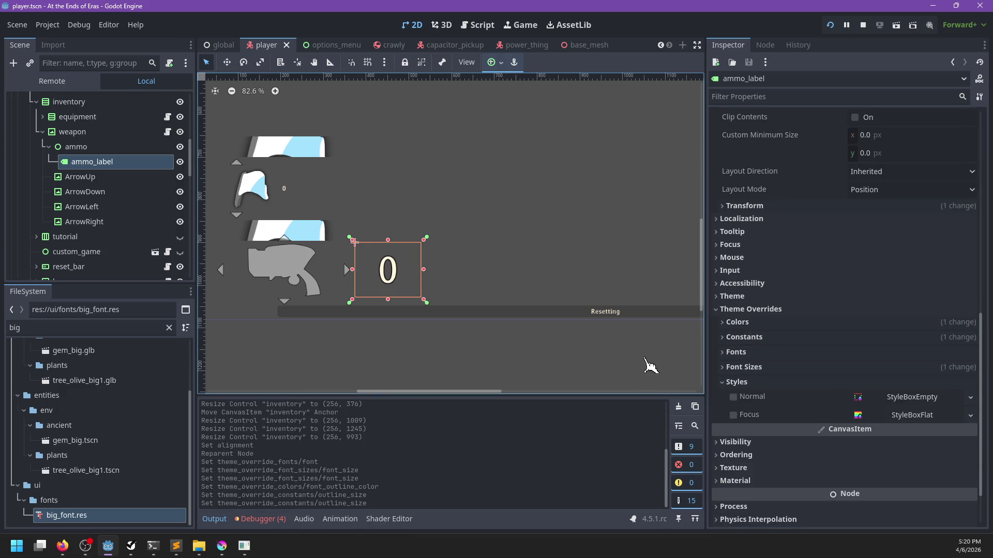
{"action": "scroll", "coordinate": [556, 325], "scroll_direction": "down", "scroll_amount": 5}
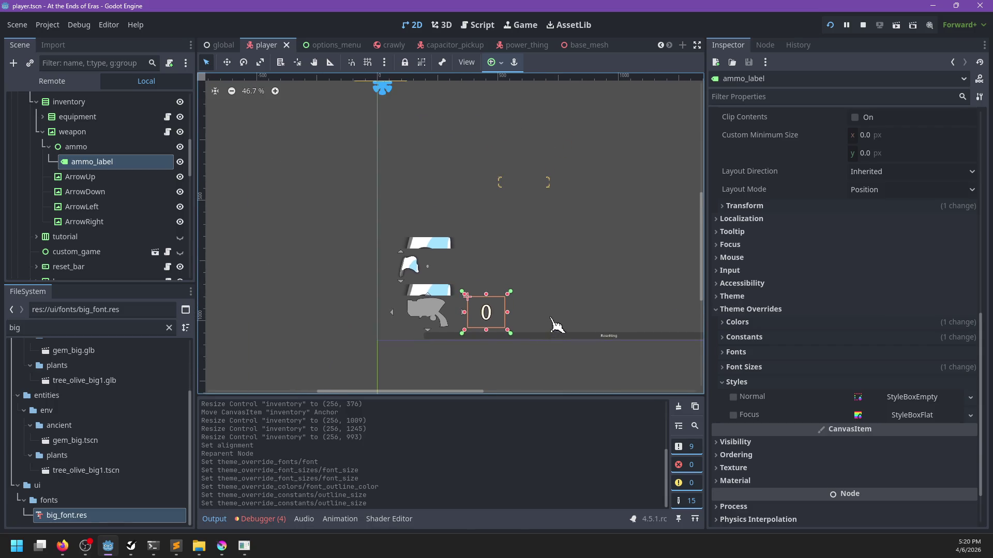
{"action": "scroll", "coordinate": [538, 326], "scroll_direction": "up", "scroll_amount": 3}
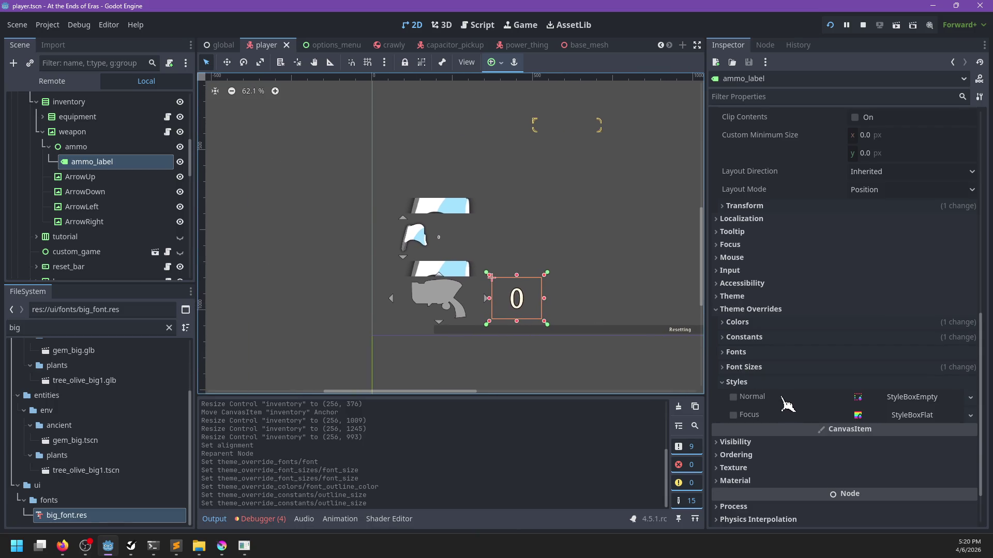
{"action": "left_click", "coordinate": [756, 383]}
{"action": "left_click", "coordinate": [759, 368]}
{"action": "left_click", "coordinate": [760, 369]}
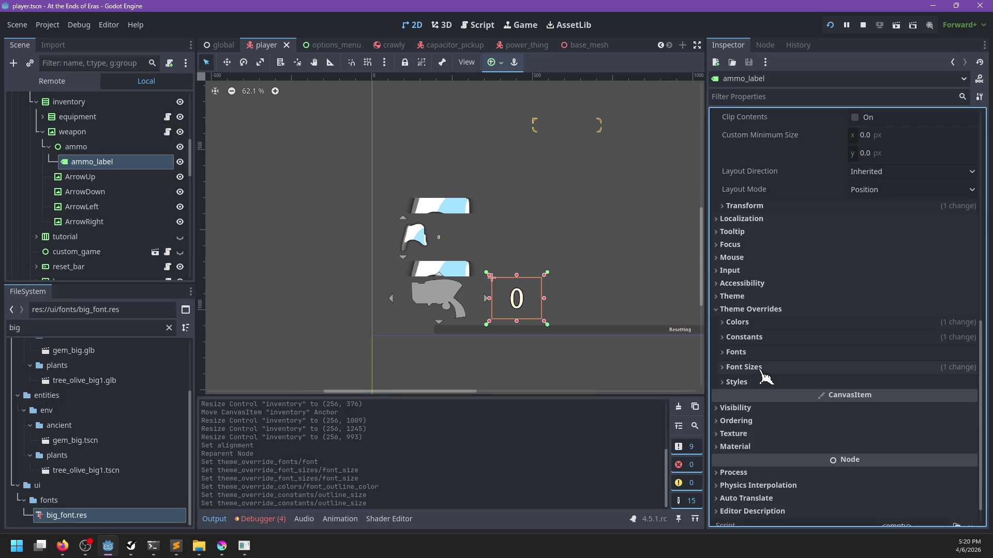
{"action": "left_click", "coordinate": [766, 328]}
{"action": "left_click", "coordinate": [766, 328]}
{"action": "left_click", "coordinate": [760, 338]}
{"action": "left_click", "coordinate": [760, 338]}
{"action": "scroll", "coordinate": [628, 312], "scroll_direction": "up", "scroll_amount": 1}
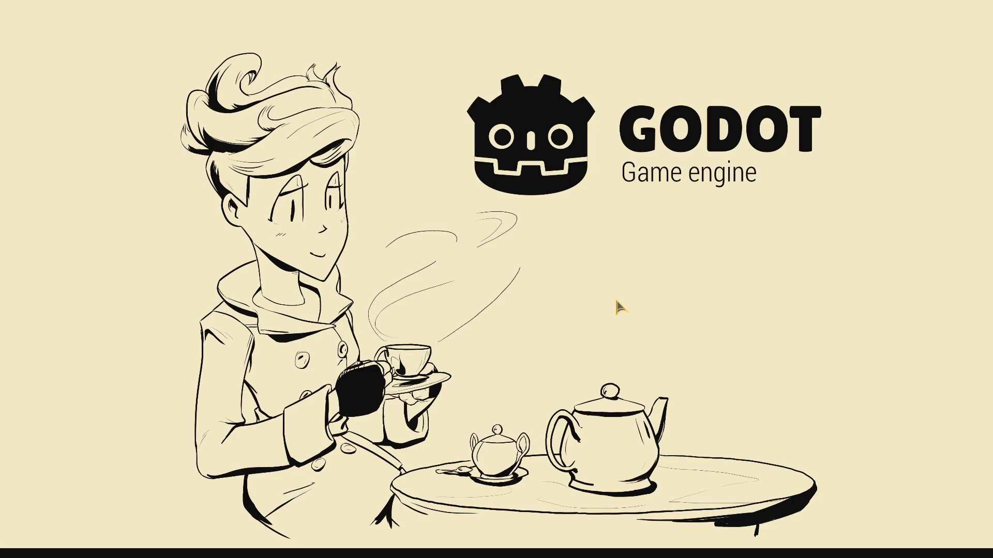
Launch the game, start playing, and cycle weapons to test the HUD ammo counter
{"action": "key", "text": "Return"}
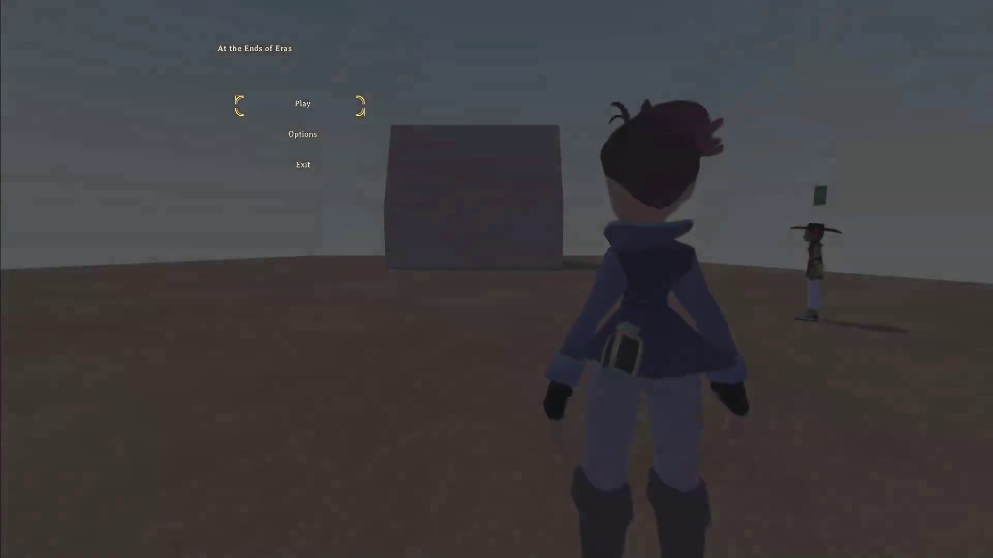
{"action": "key", "text": "w"}
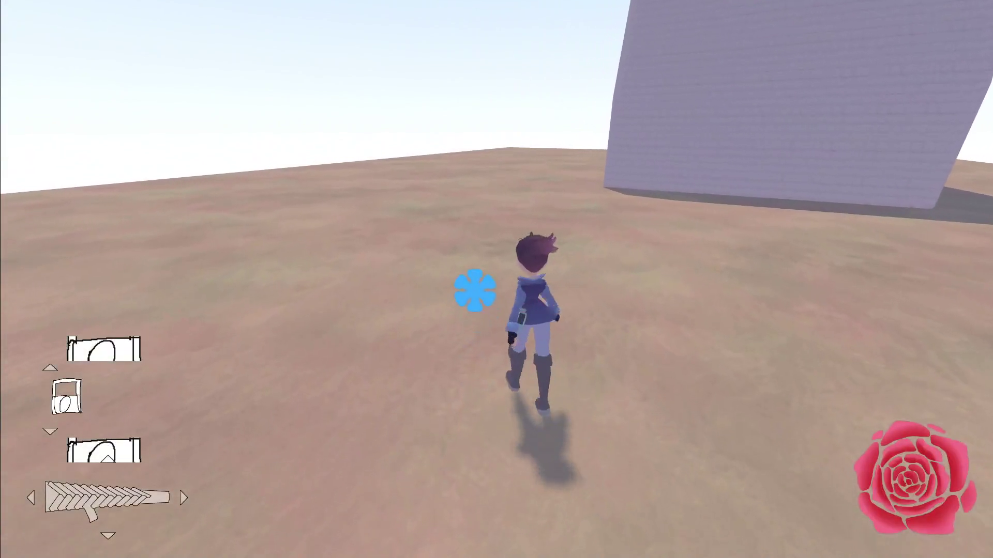
{"action": "right_click", "coordinate": [496, 279]}
{"action": "scroll", "coordinate": [496, 279], "scroll_direction": "down", "scroll_amount": 1}
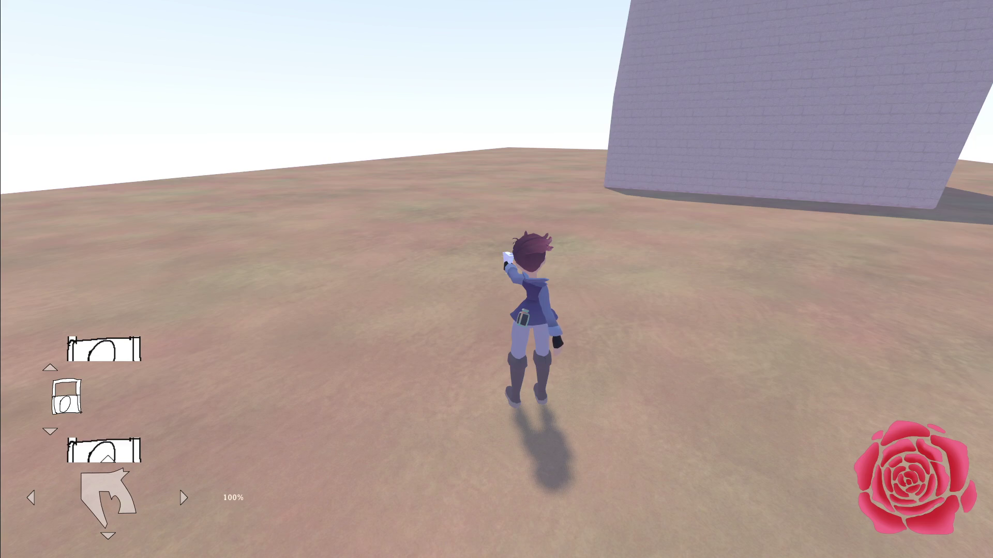
{"action": "scroll", "coordinate": [496, 279], "scroll_direction": "up", "scroll_amount": 3}
{"action": "scroll", "coordinate": [497, 279], "scroll_direction": "down", "scroll_amount": 1}
{"action": "scroll", "coordinate": [496, 279], "scroll_direction": "up", "scroll_amount": 1}
{"action": "scroll", "coordinate": [496, 279], "scroll_direction": "down", "scroll_amount": 1}
Pause and resume play, then cycle weapons again until the revolver shows ammo 7
{"action": "key", "text": "Escape"}
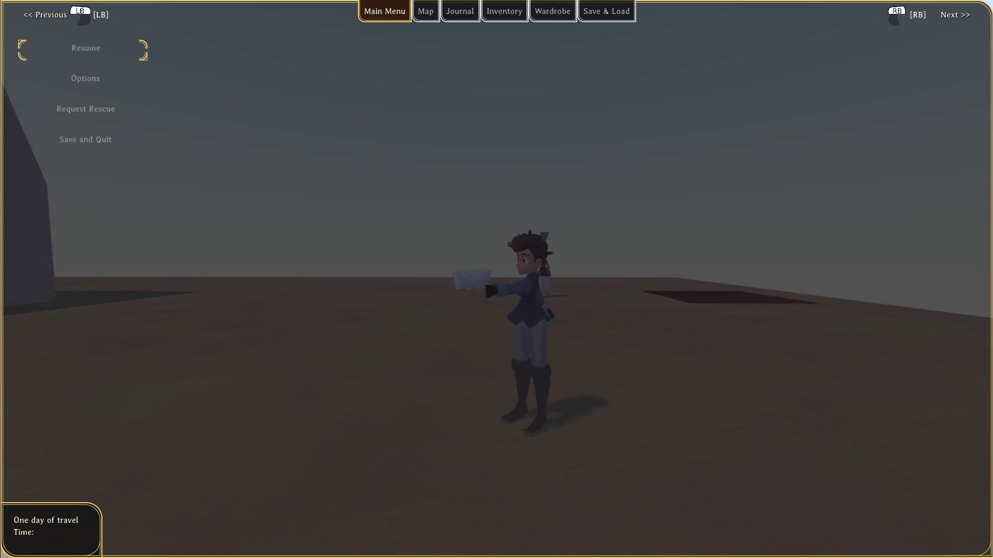
{"action": "key", "text": "alt+Tab"}
{"action": "key", "text": "alt+Tab"}
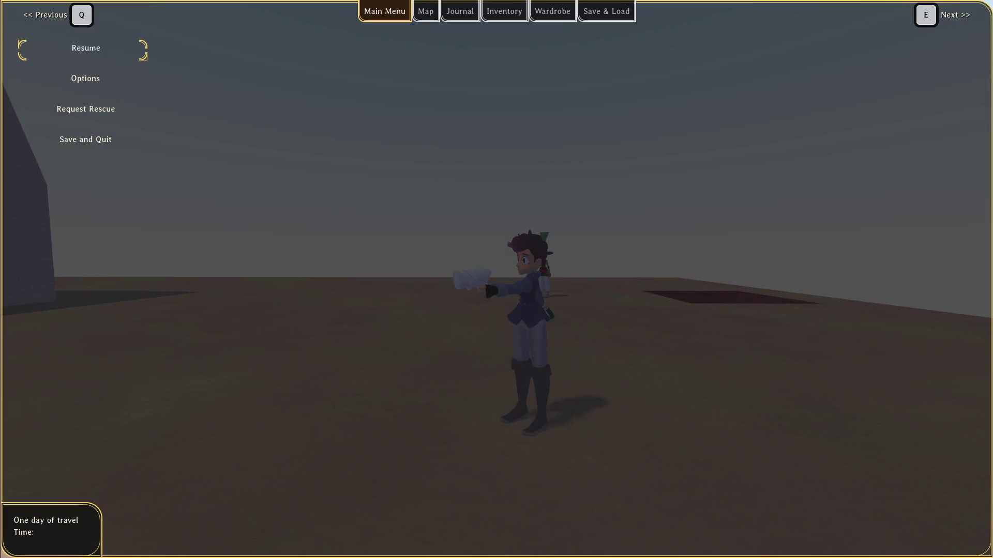
{"action": "key", "text": "Escape"}
{"action": "key", "text": "w"}
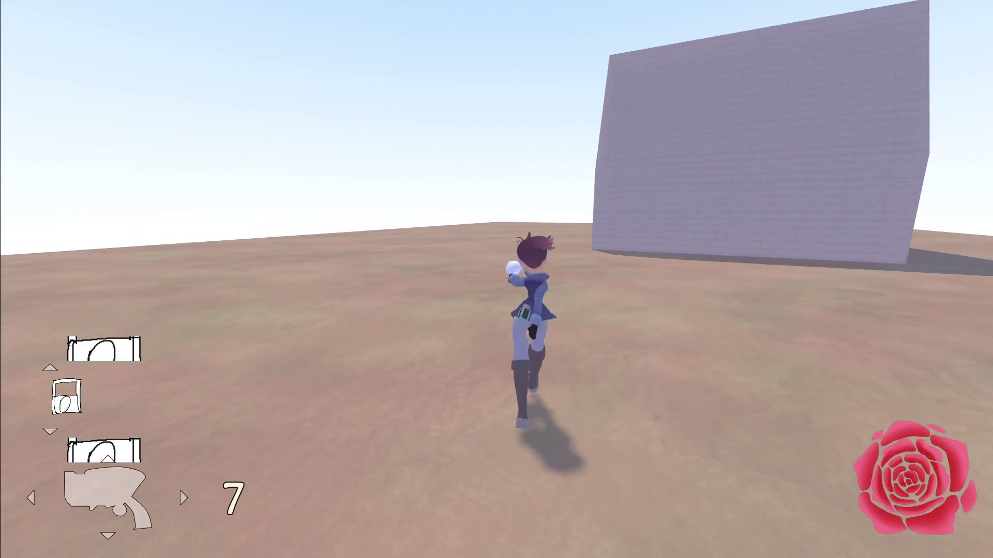
{"action": "scroll", "coordinate": [496, 279], "scroll_direction": "down", "scroll_amount": 1}
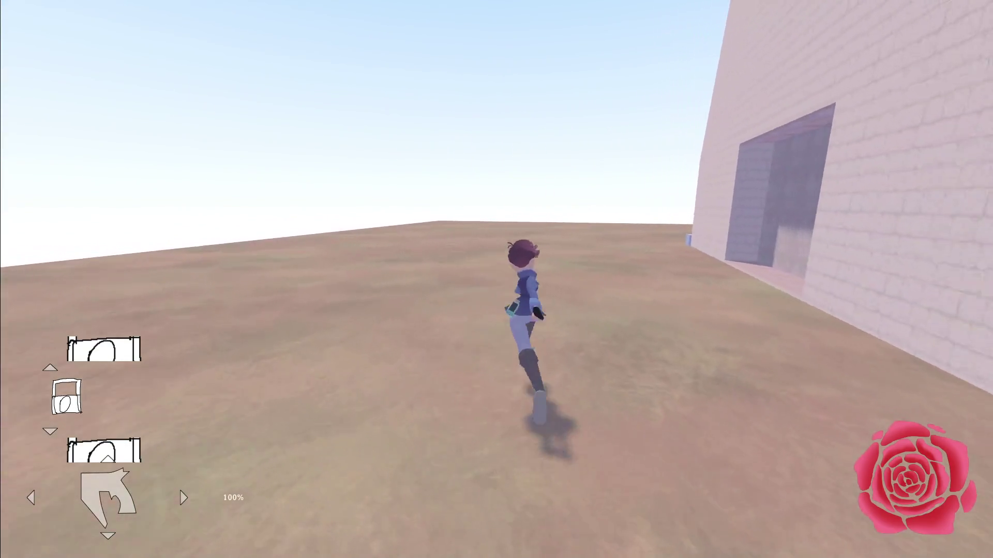
{"action": "scroll", "coordinate": [497, 279], "scroll_direction": "up", "scroll_amount": 3}
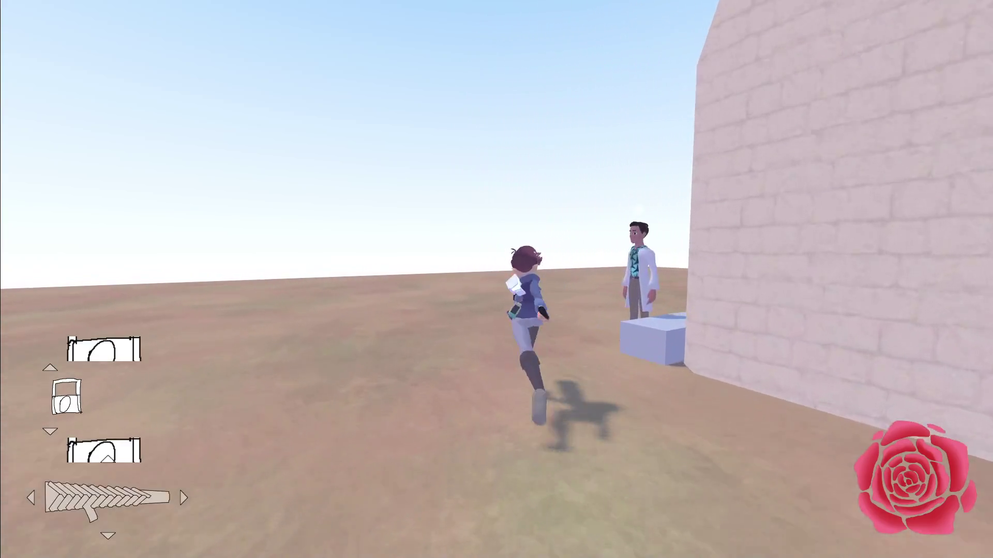
{"action": "scroll", "coordinate": [496, 279], "scroll_direction": "up", "scroll_amount": 1}
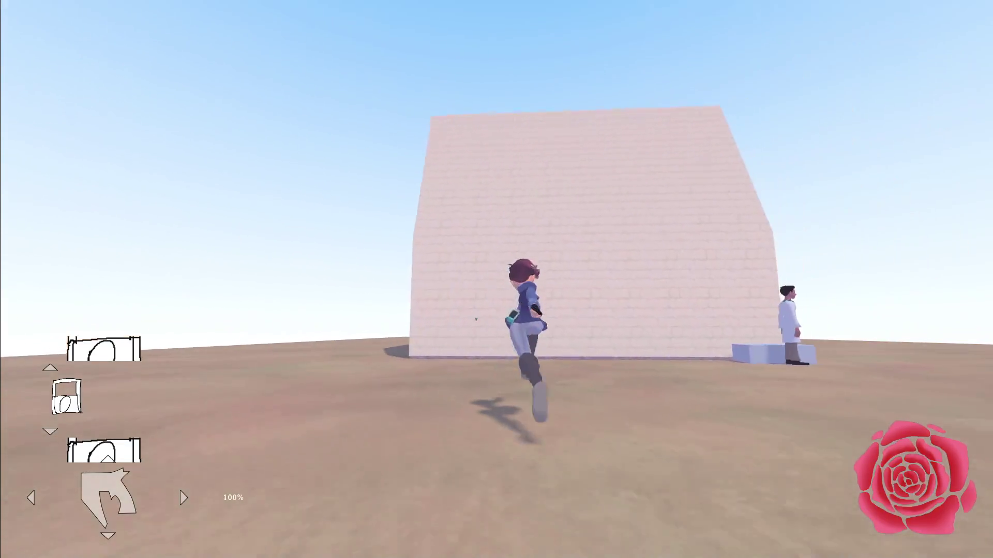
{"action": "scroll", "coordinate": [496, 279], "scroll_direction": "up", "scroll_amount": 1}
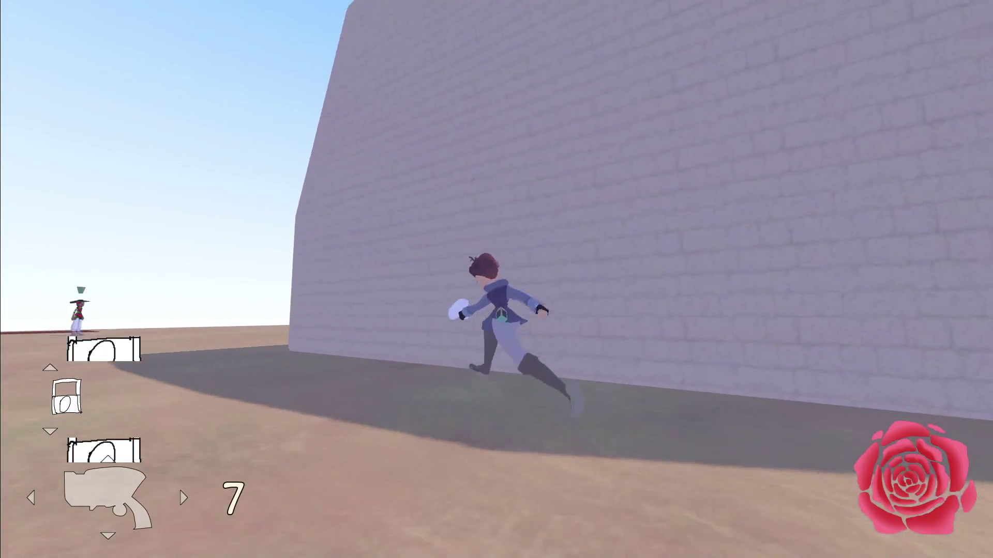
Climb the brick wall, then run, jump and dive across the rooftop
{"action": "key", "text": "space"}
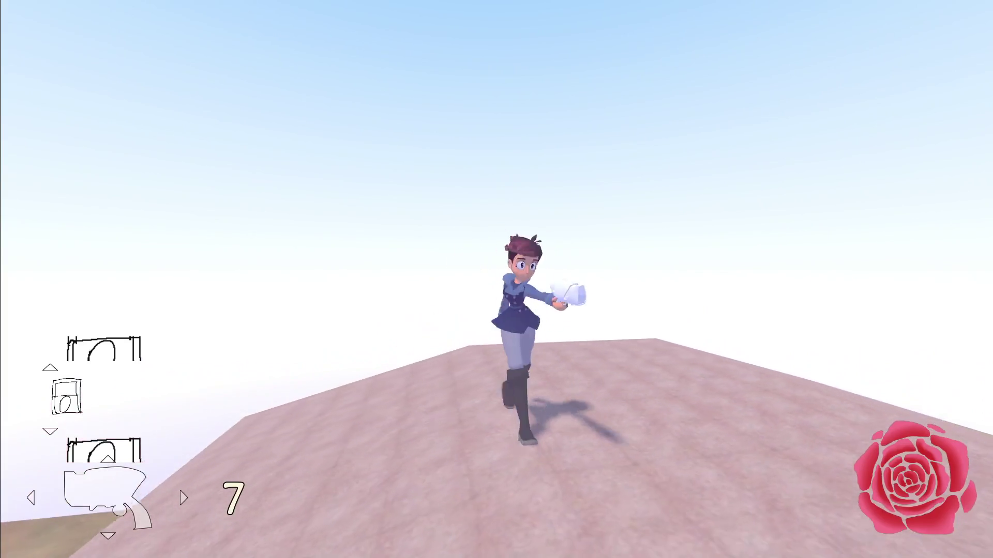
{"action": "scroll", "coordinate": [496, 279], "scroll_direction": "down", "scroll_amount": 4}
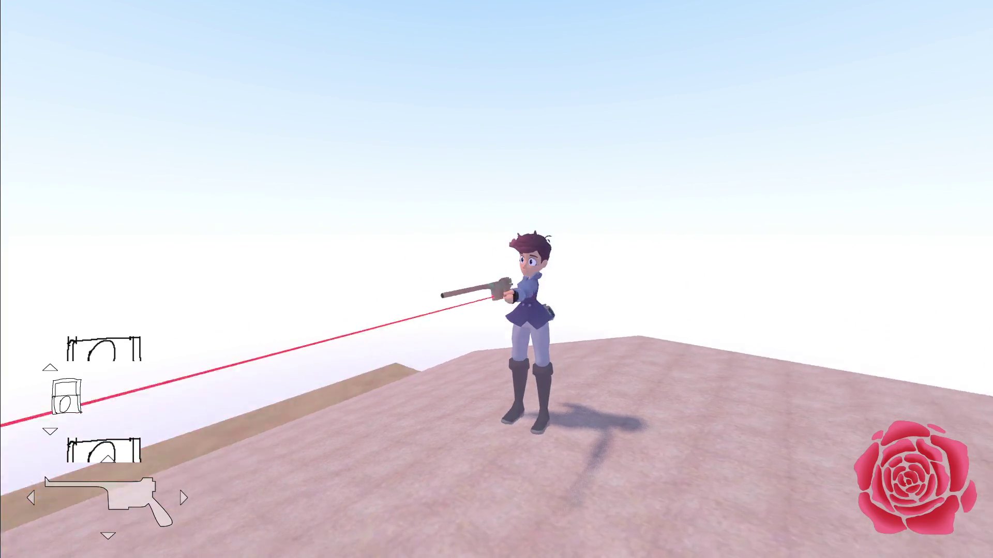
{"action": "key", "text": "w"}
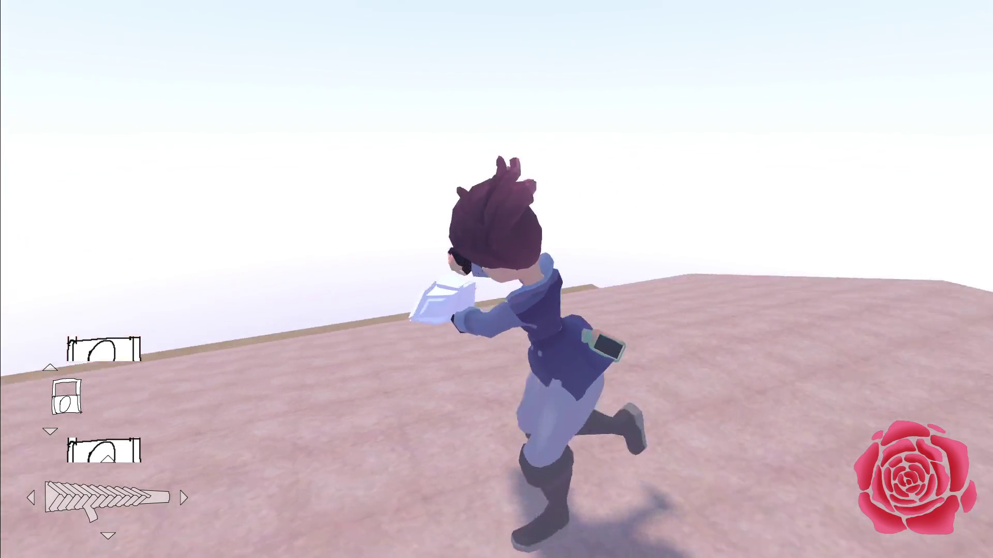
{"action": "key", "text": "space"}
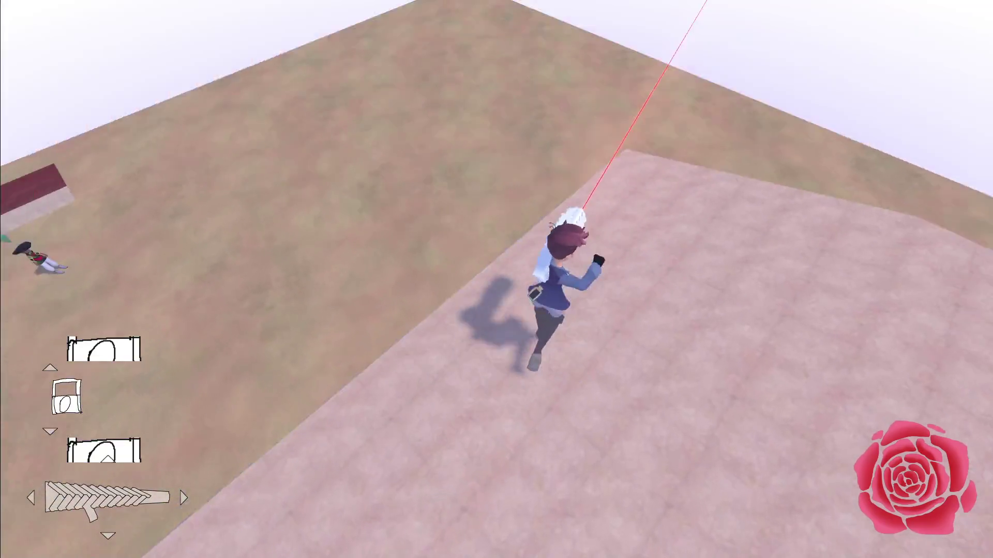
{"action": "scroll", "coordinate": [496, 279], "scroll_direction": "up", "scroll_amount": 1}
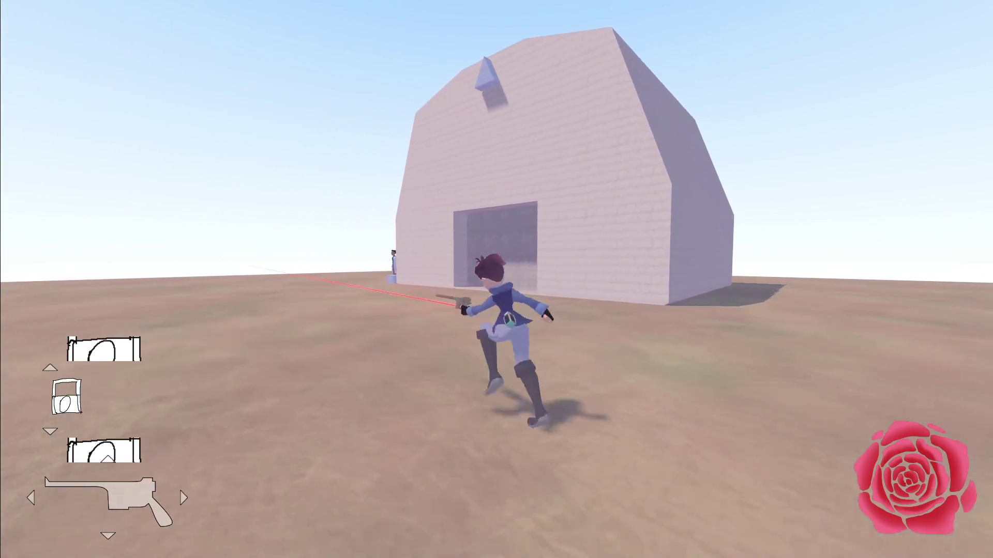
{"action": "key", "text": "shift"}
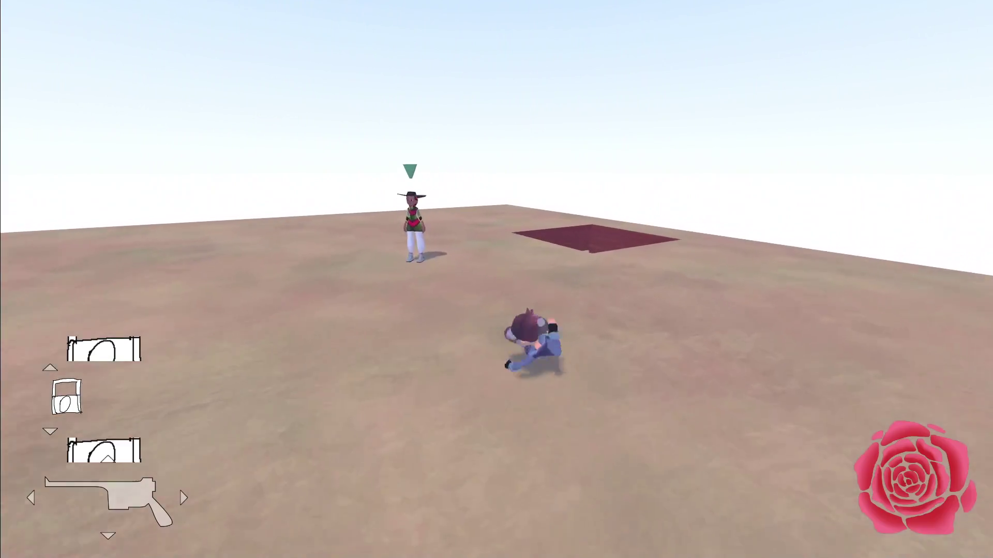
{"action": "key", "text": "space"}
Run along the large block's wall to the pit, then pause the game
{"action": "key", "text": "w"}
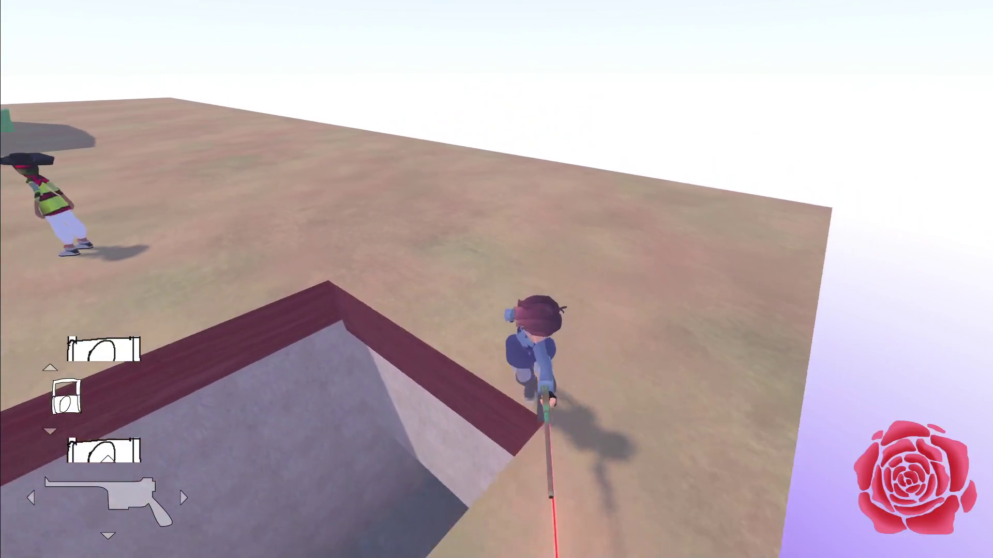
{"action": "key", "text": "w"}
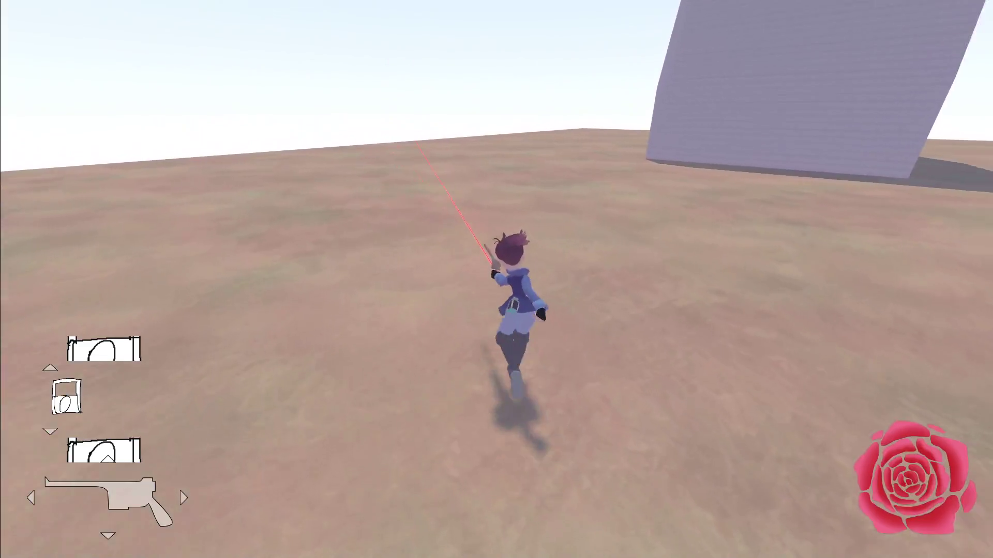
{"action": "key", "text": "w"}
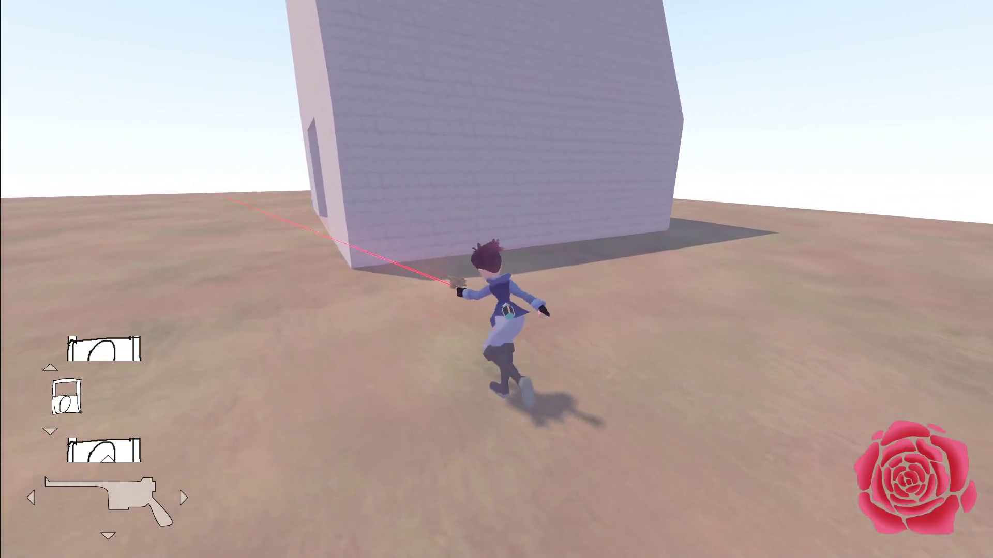
{"action": "key", "text": "w"}
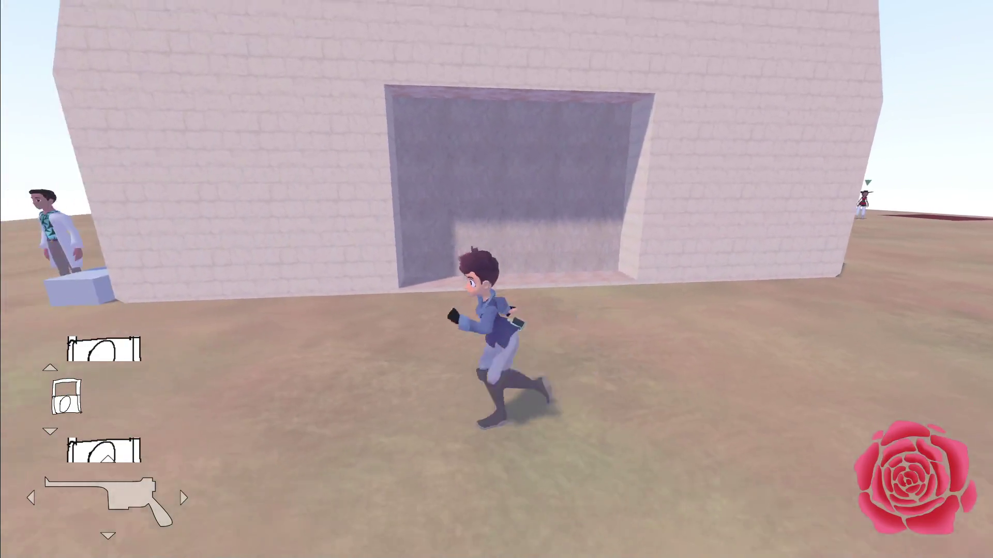
{"action": "key", "text": "w"}
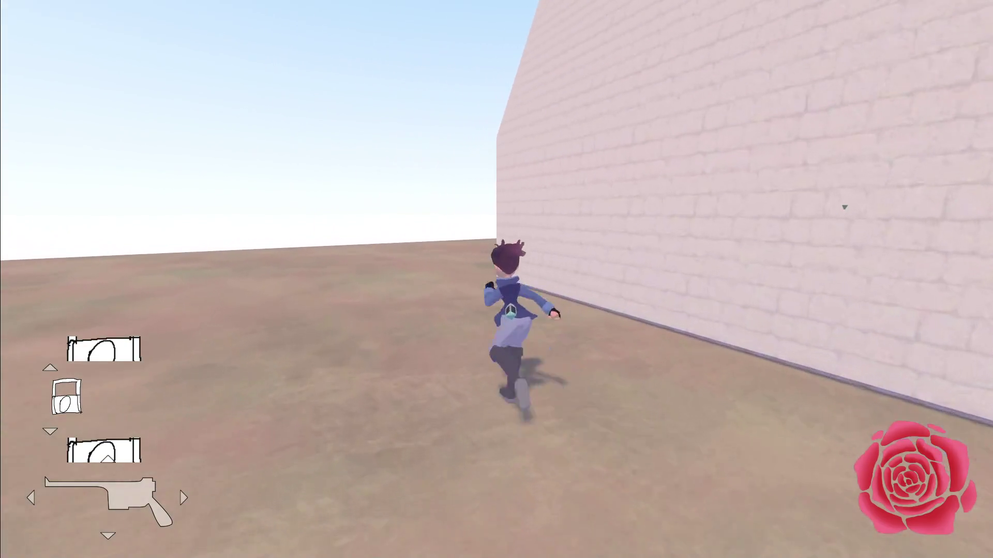
{"action": "key", "text": "w"}
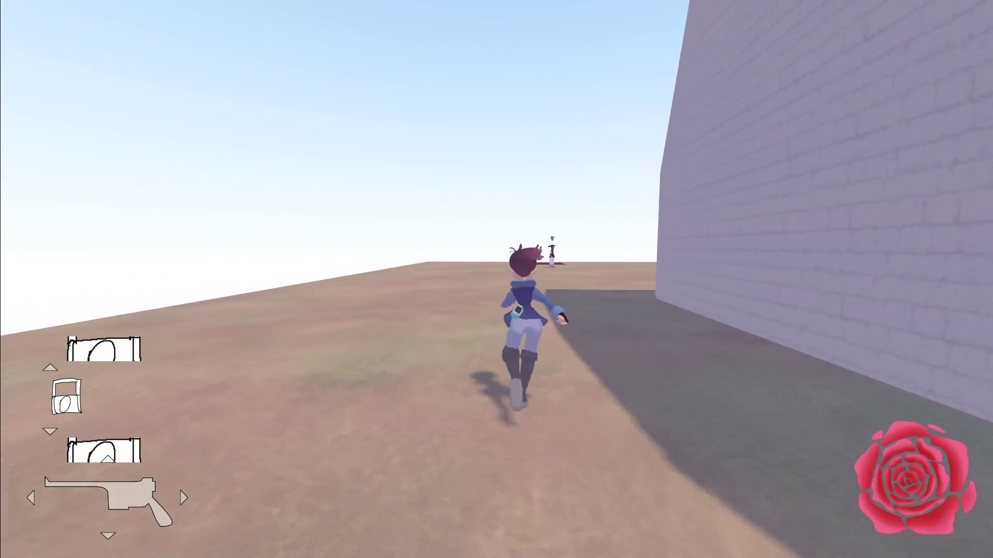
{"action": "key", "text": "w"}
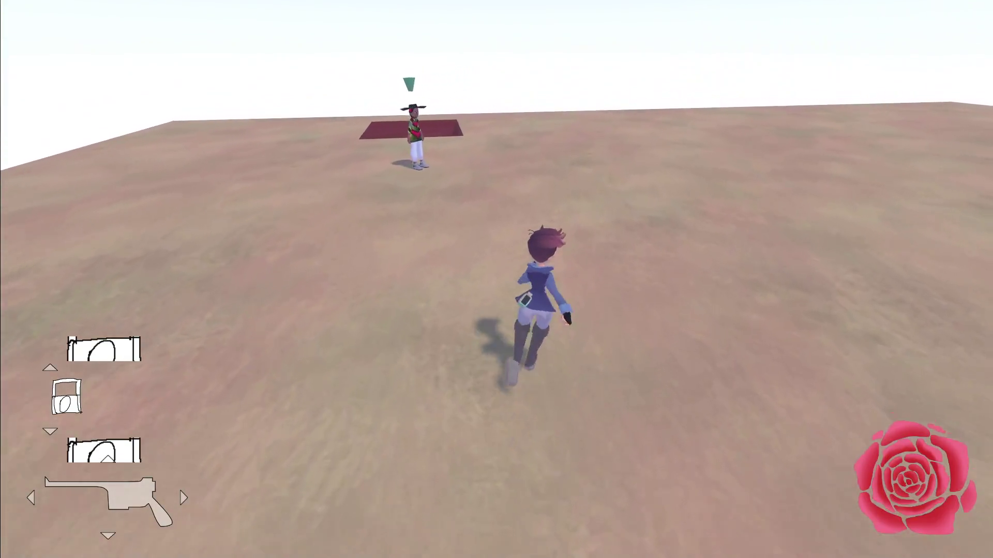
{"action": "key", "text": "w"}
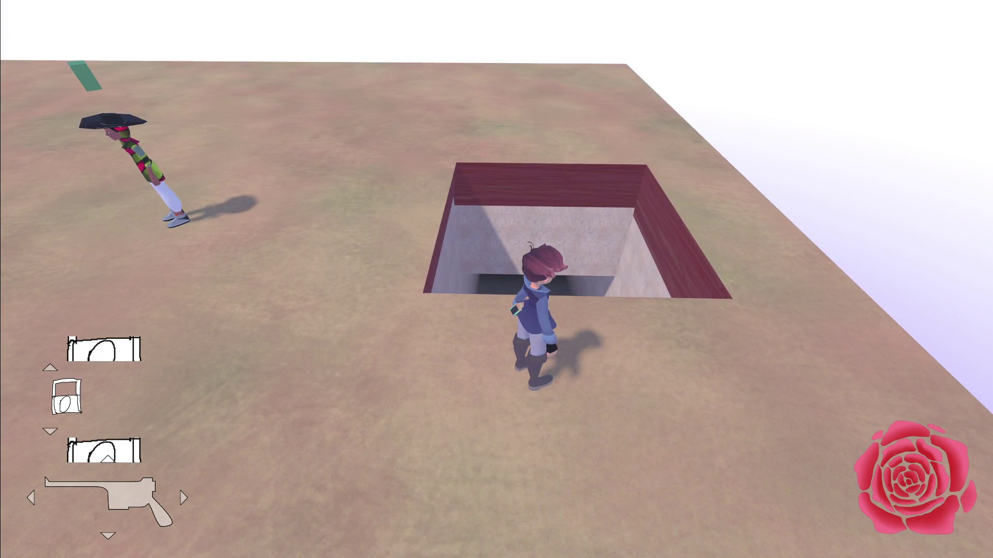
{"action": "key", "text": "Escape"}
{"action": "key", "text": "alt+Tab"}
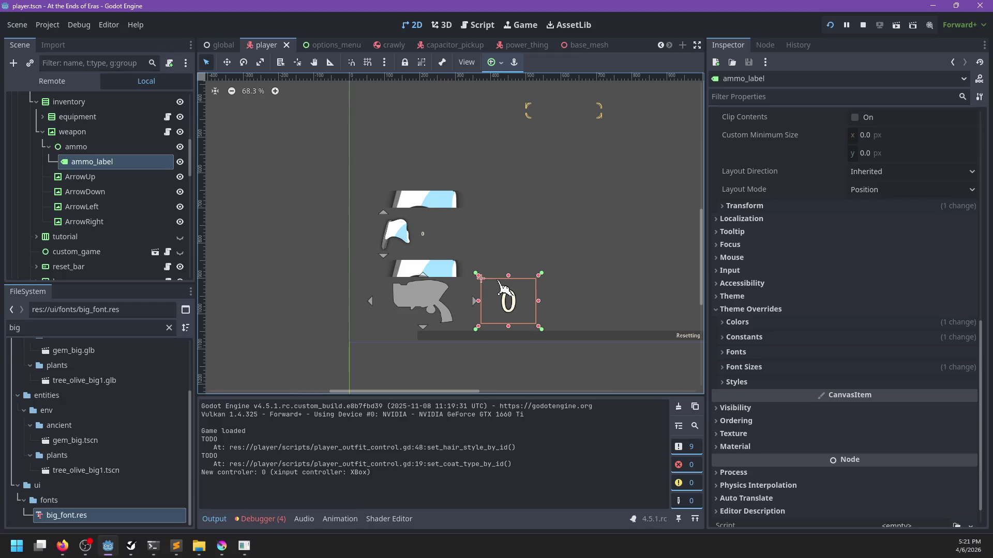
{"action": "scroll", "coordinate": [424, 248], "scroll_direction": "up", "scroll_amount": 6}
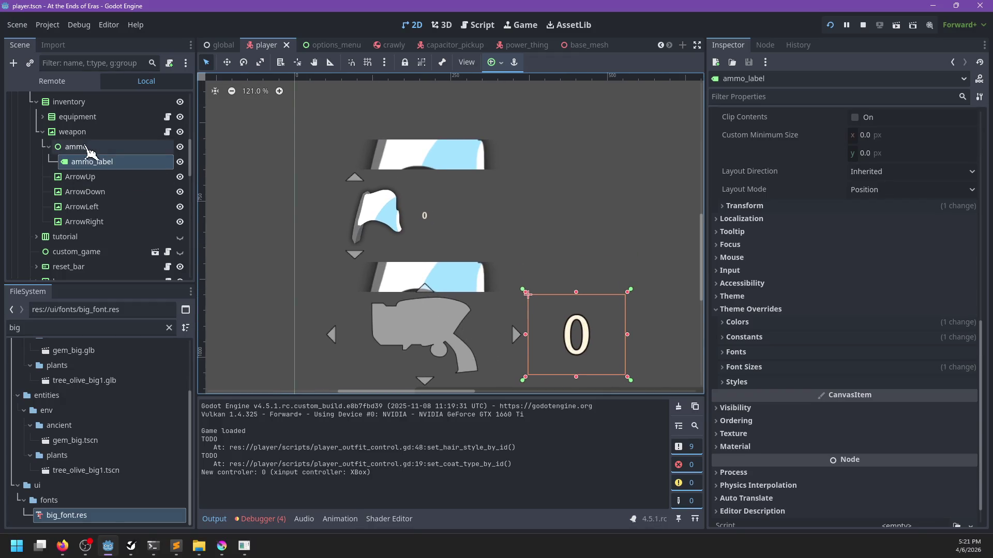
{"action": "left_click", "coordinate": [83, 135]}
{"action": "left_click", "coordinate": [88, 116]}
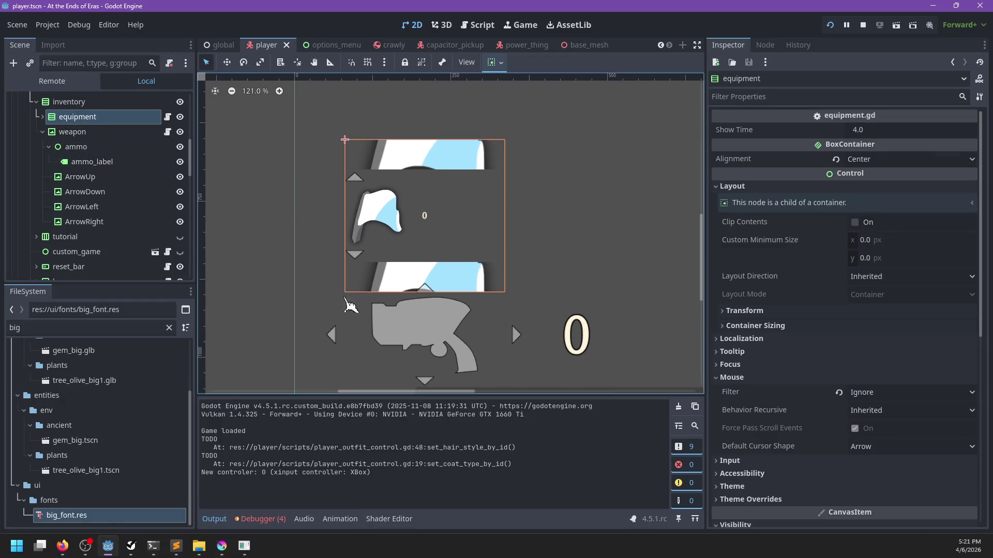
{"action": "left_click", "coordinate": [94, 103]}
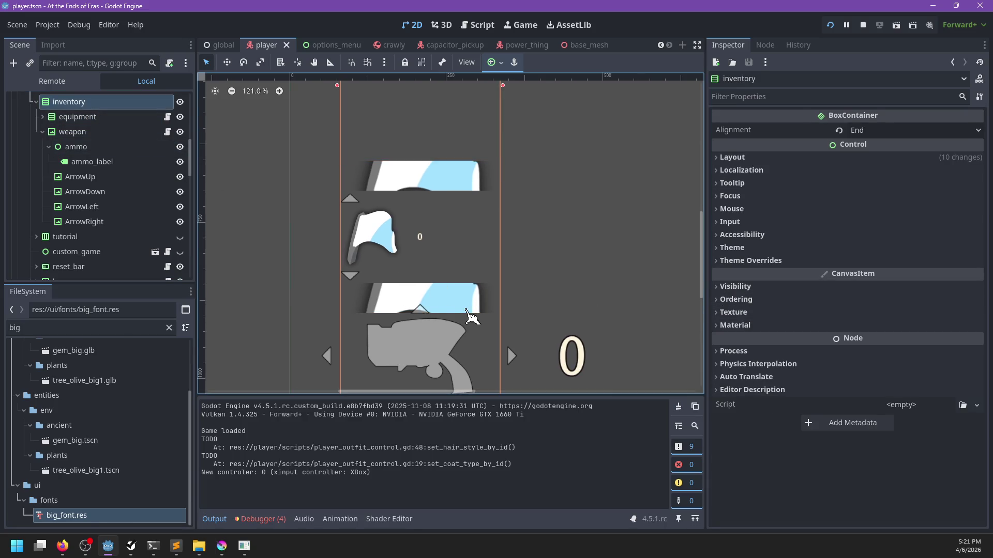
{"action": "scroll", "coordinate": [479, 312], "scroll_direction": "down", "scroll_amount": 2}
{"action": "scroll", "coordinate": [478, 312], "scroll_direction": "down", "scroll_amount": 1}
{"action": "scroll", "coordinate": [219, 268], "scroll_direction": "down", "scroll_amount": 1}
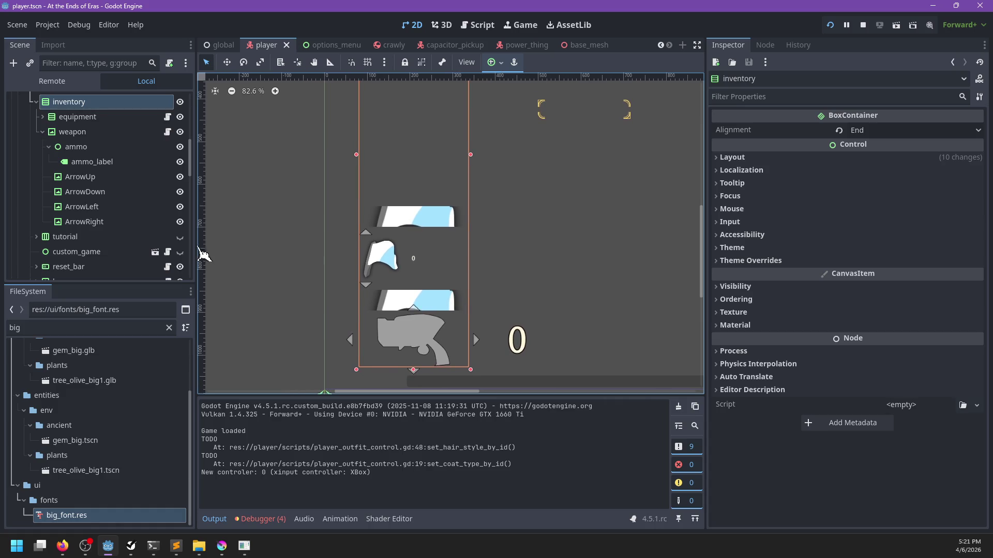
Move the equipped node up to sit directly under inventory in the Scene dock
{"action": "left_click", "coordinate": [43, 117]}
{"action": "left_click", "coordinate": [85, 133]}
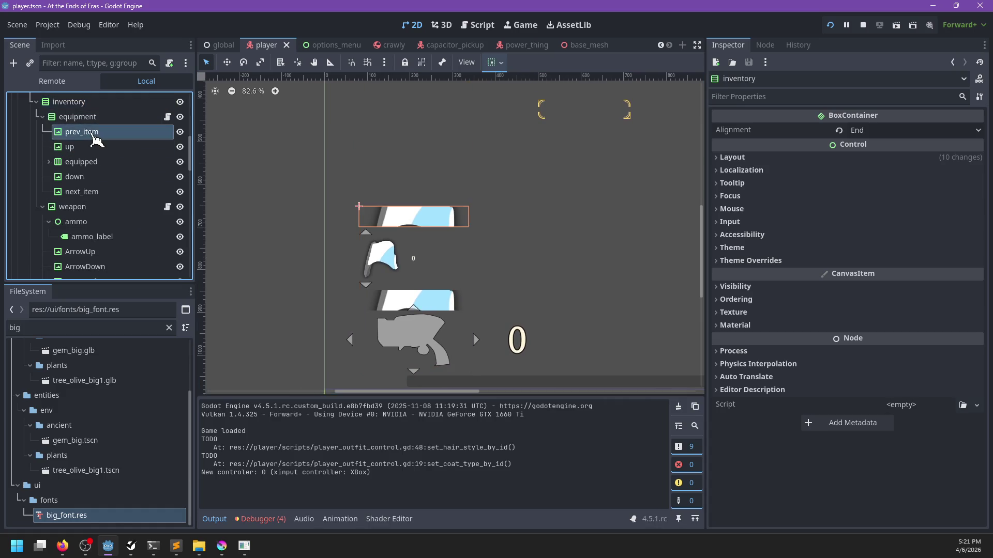
{"action": "left_click", "coordinate": [87, 148]}
{"action": "left_click", "coordinate": [83, 162]}
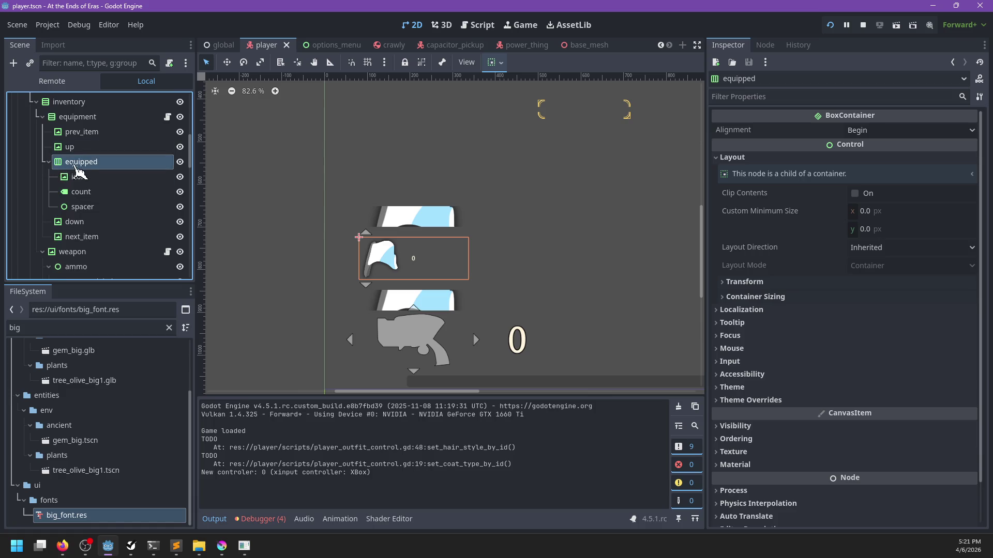
{"action": "left_click_drag", "start_coordinate": [78, 171], "coordinate": [59, 129]}
Delete the equipment node, confirming the deletion, and select the spacer node
{"action": "left_click", "coordinate": [98, 191]}
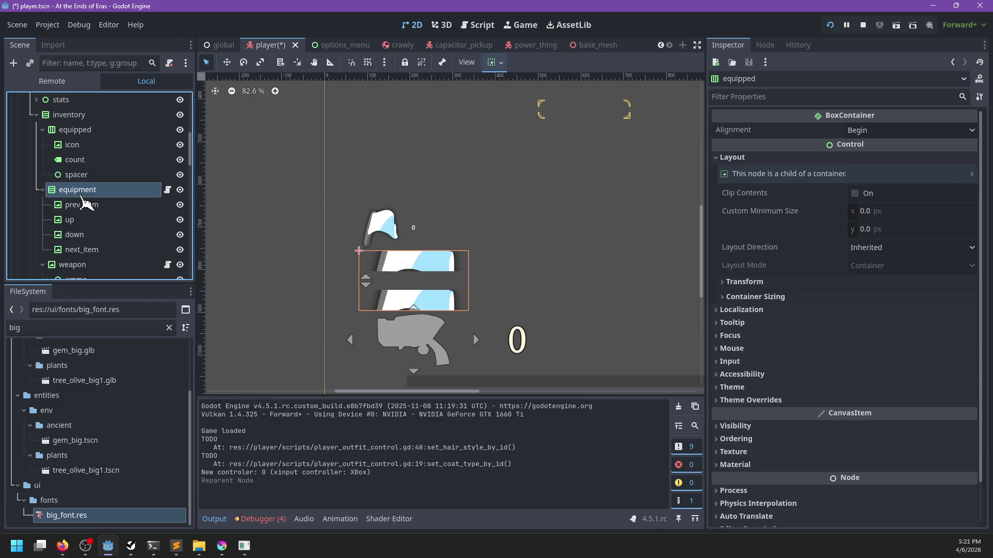
{"action": "key", "text": "Delete"}
{"action": "key", "text": "Return"}
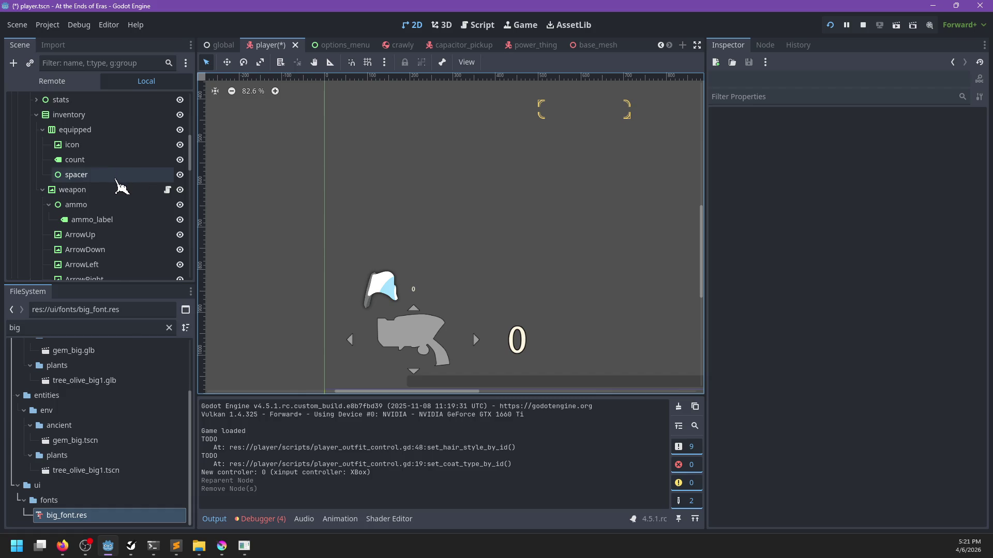
{"action": "left_click", "coordinate": [118, 178]}
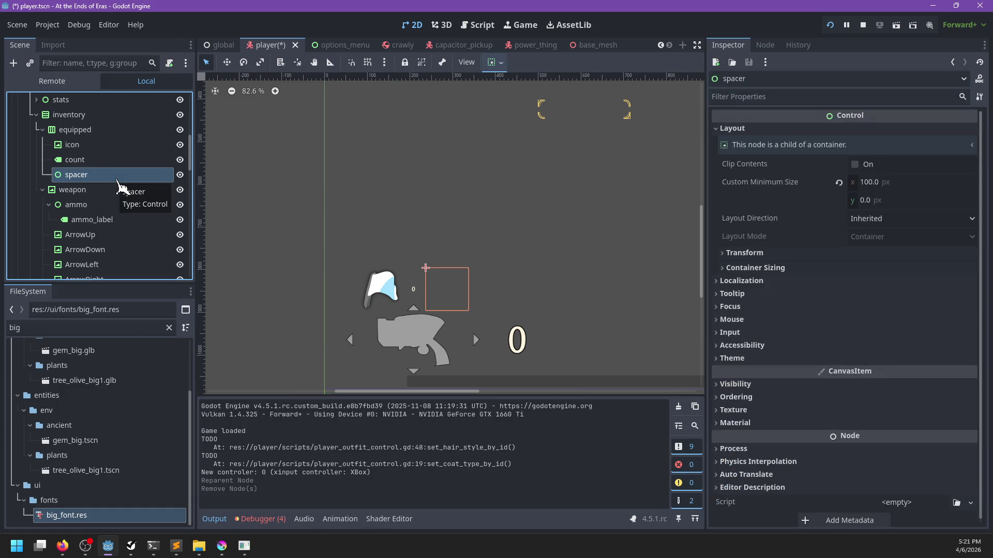